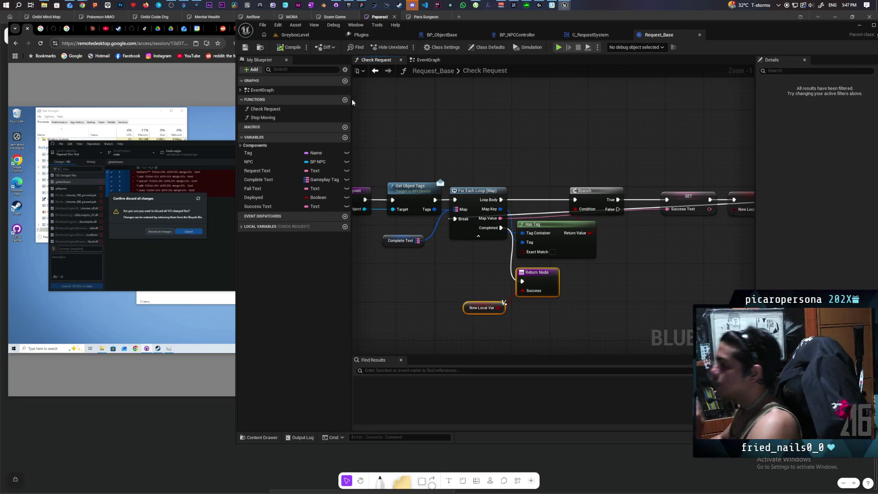
# Step: Switch from the Unreal Editor's Check Request graph to the Paparazi FigJam board
pyautogui.click(174, 421)
# Step: Survey the Paparazi board, then pan to open empty space left of the Global Request Struct note
pyautogui.hscroll(15, 391, 353)
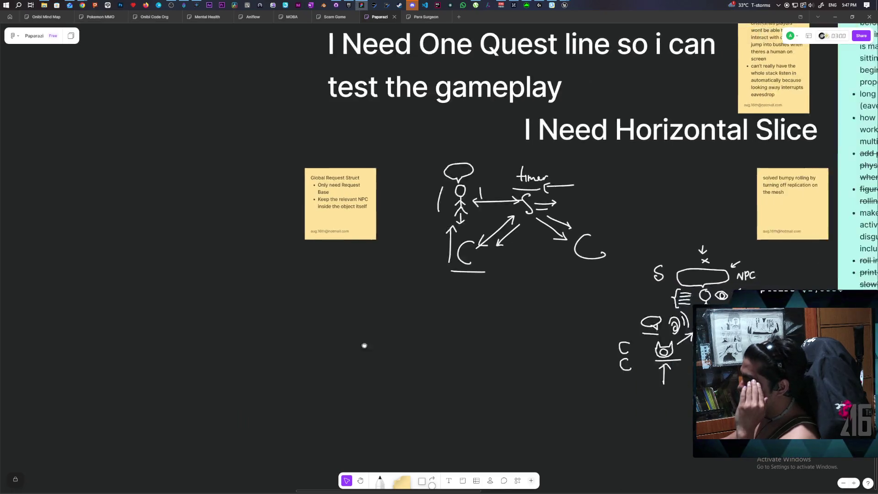
pyautogui.scroll(-10, 448, 317)
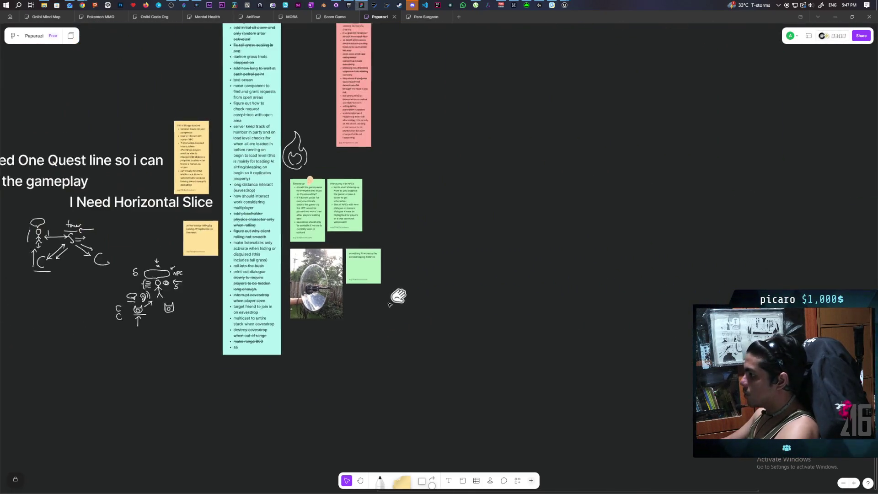
pyautogui.scroll(-2, 390, 288)
pyautogui.scroll(5, 390, 288)
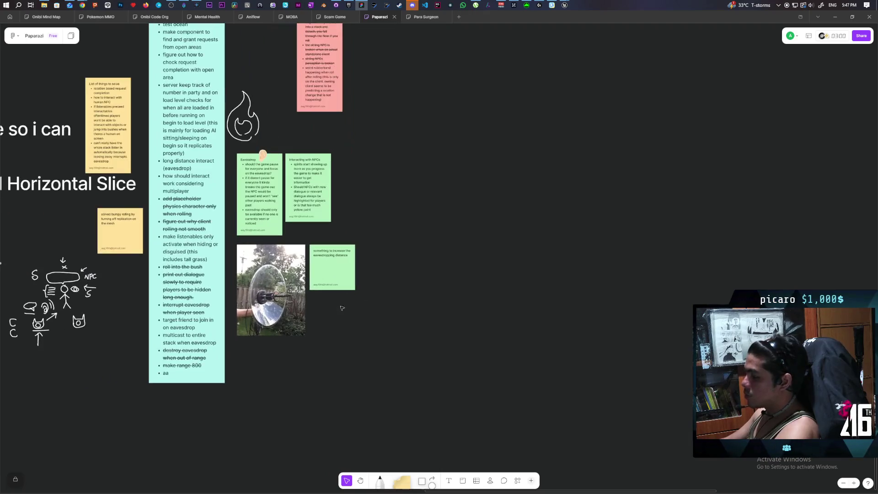
pyautogui.hscroll(-10, 341, 304)
pyautogui.scroll(6, 536, 318)
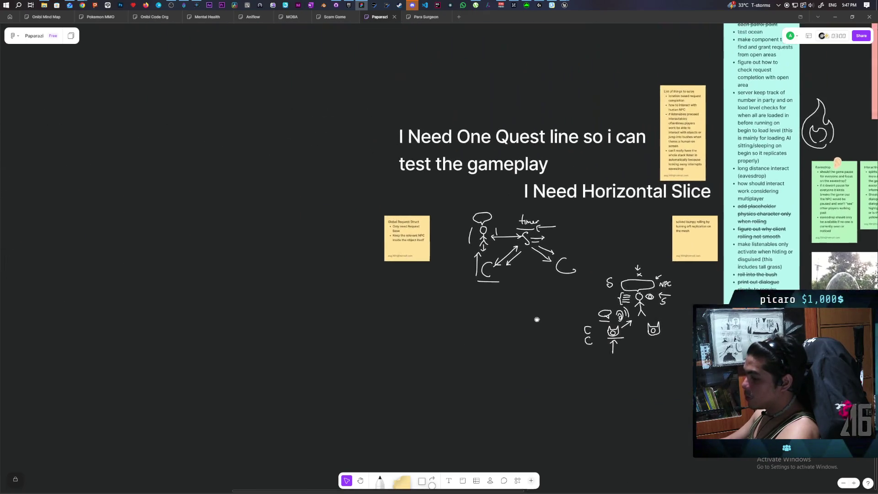
pyautogui.moveTo(387, 288); pyautogui.dragTo(543, 333)
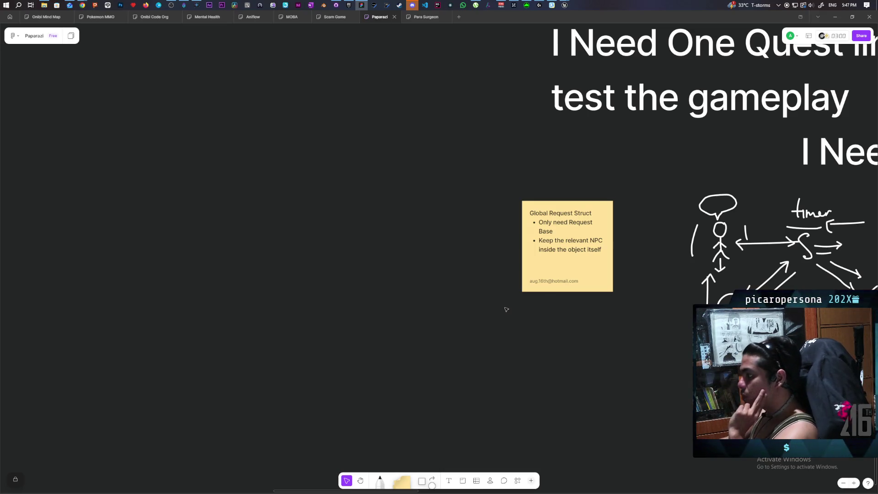
pyautogui.moveTo(541, 338); pyautogui.dragTo(476, 310)
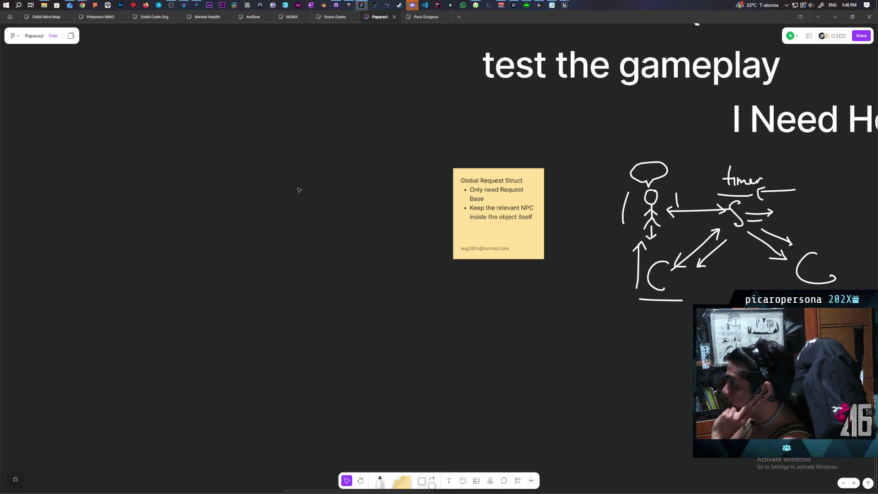
pyautogui.moveTo(345, 256)
pyautogui.mouseDown()
pyautogui.moveTo(415, 275)
pyautogui.moveTo(467, 258)
pyautogui.moveTo(553, 262)
pyautogui.mouseUp()
# Step: Place a square labelled 'Init Request' in the empty canvas area
pyautogui.moveTo(421, 480)
pyautogui.mouseDown()
pyautogui.moveTo(210, 174)
pyautogui.moveTo(62, 156)
pyautogui.moveTo(52, 166)
pyautogui.mouseUp()
pyautogui.hscroll(-3, 230, 220)
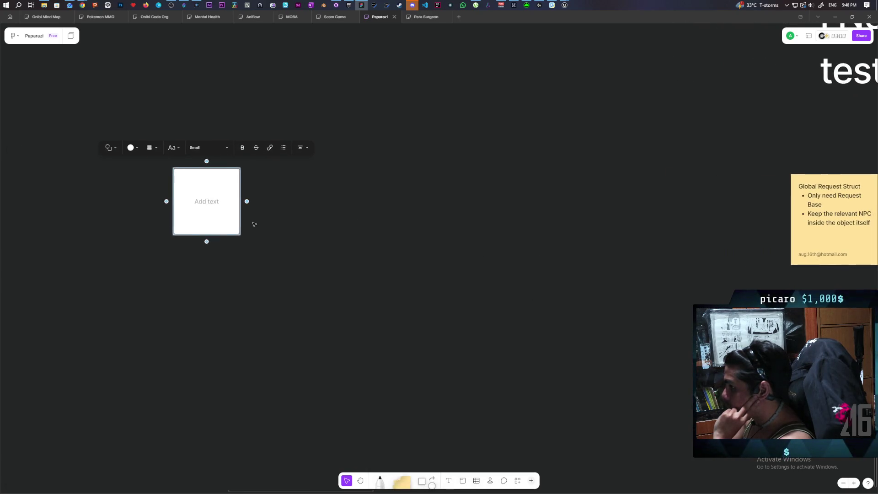
pyautogui.write('Init')
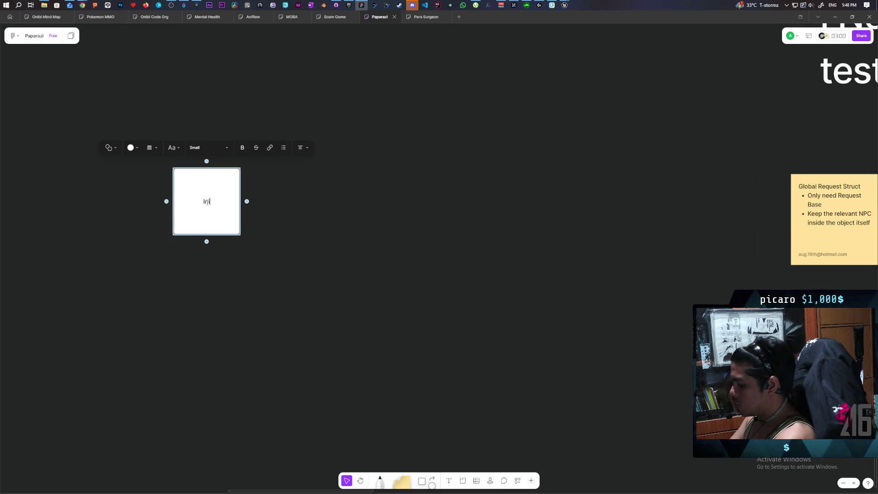
pyautogui.write(' Request')
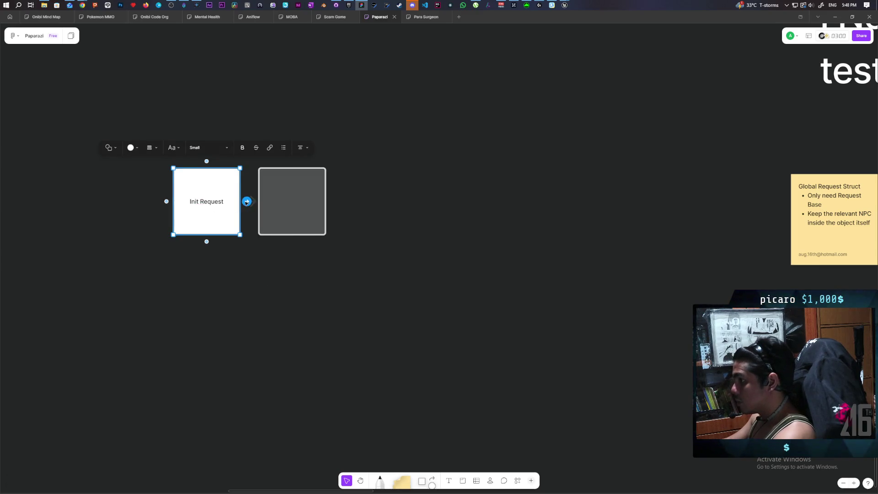
# Step: Add a connected 'Update Relevant NPC' box to its right, with a sticky note below
pyautogui.click(246, 201)
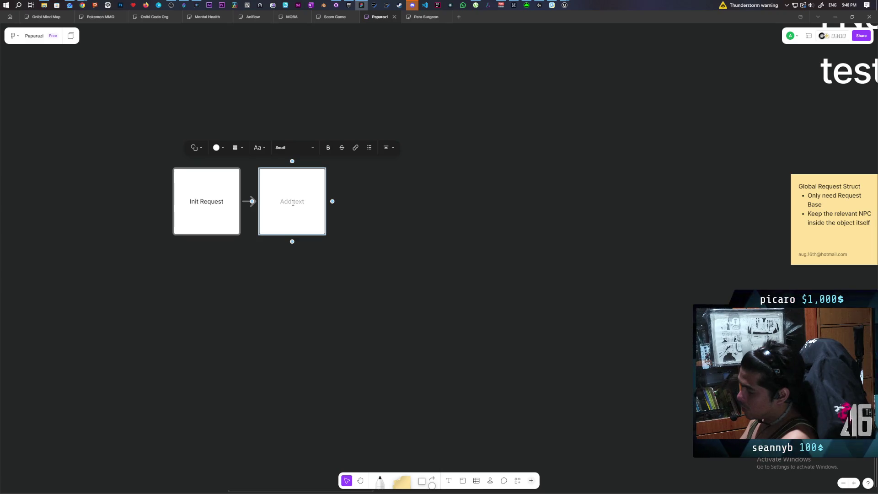
pyautogui.write('Update')
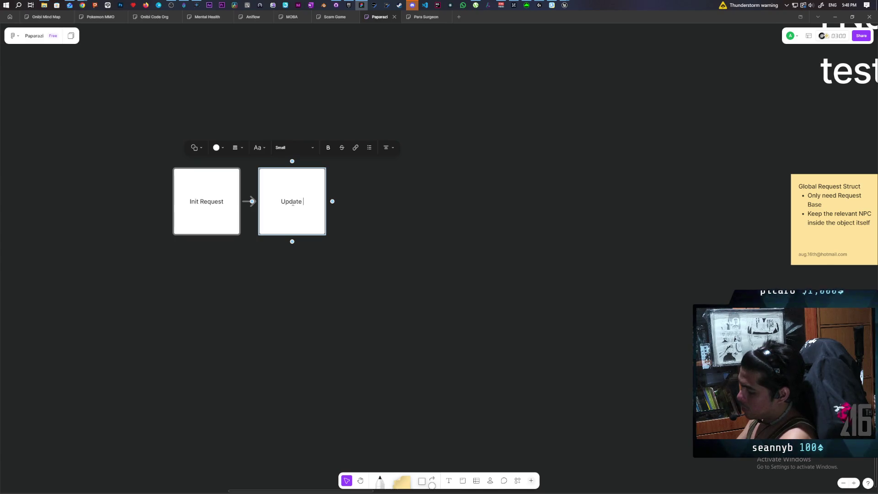
pyautogui.write(' NPC')
pyautogui.click(327, 240)
pyautogui.click(314, 225)
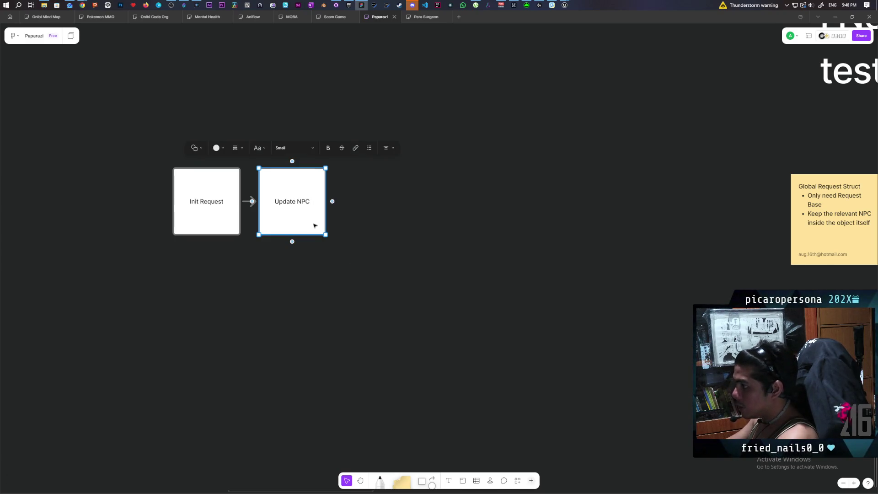
pyautogui.moveTo(294, 222); pyautogui.dragTo(334, 224)
pyautogui.doubleClick(327, 201)
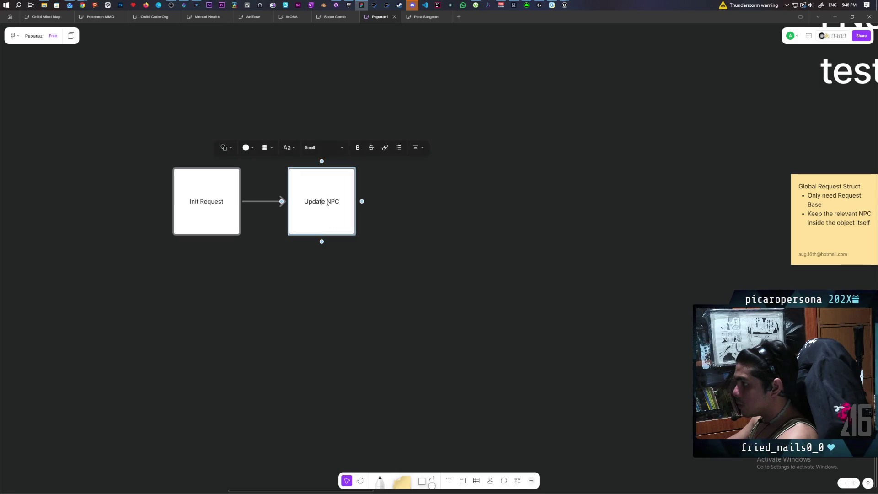
pyautogui.write('Relevant')
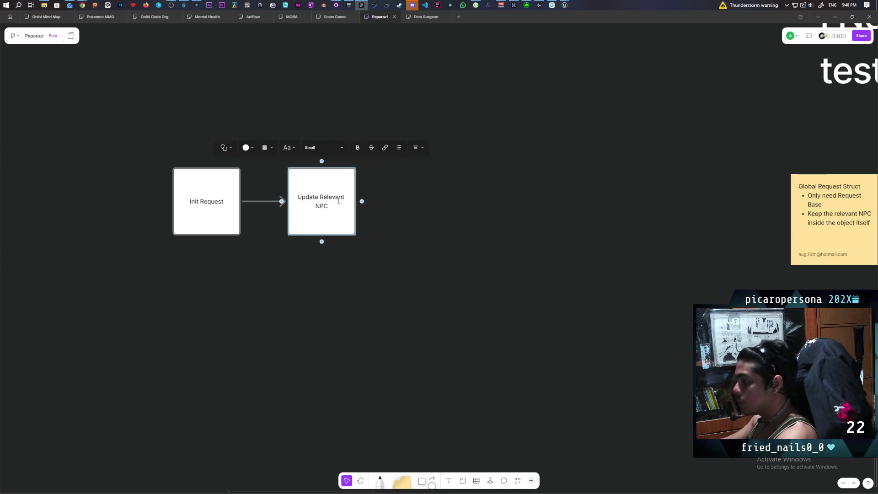
pyautogui.click(347, 280)
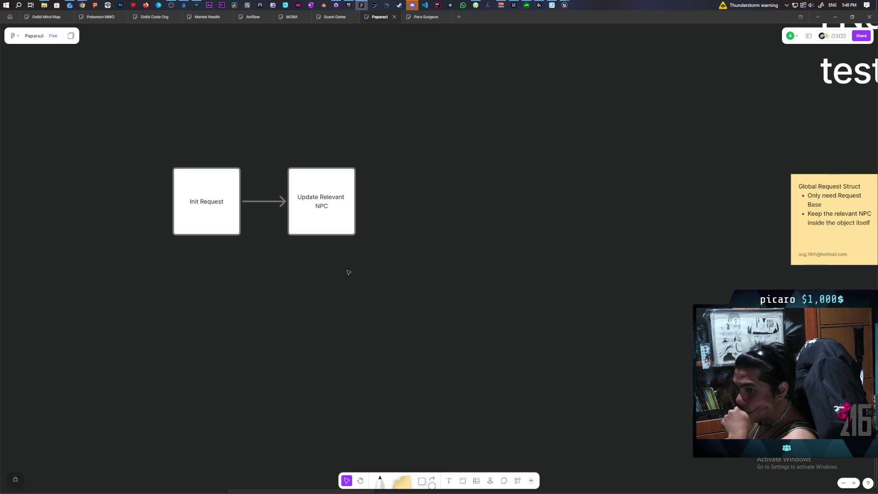
pyautogui.moveTo(402, 480)
pyautogui.mouseDown()
pyautogui.moveTo(324, 290)
pyautogui.moveTo(328, 274)
pyautogui.moveTo(314, 277)
pyautogui.mouseUp()
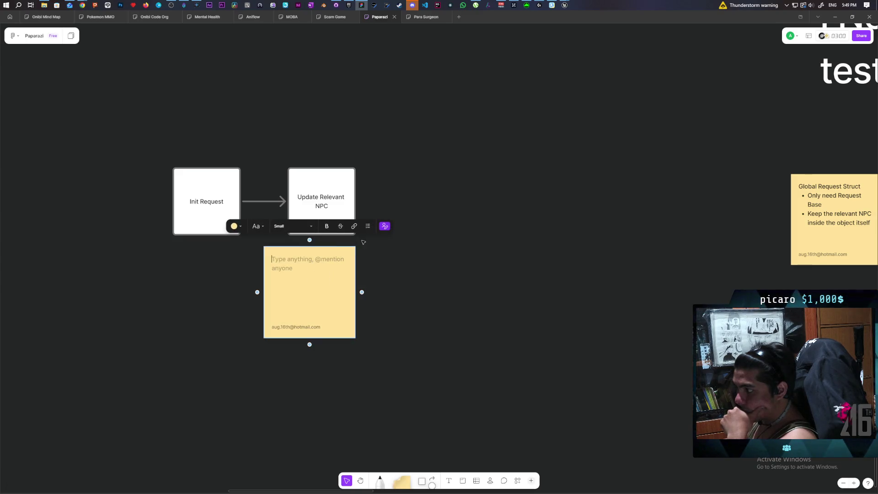
# Step: Bullet the sticky with 'should multiple' and 'if it does it would just be a custom script for that class'
pyautogui.click(367, 226)
pyautogui.write('shoul')
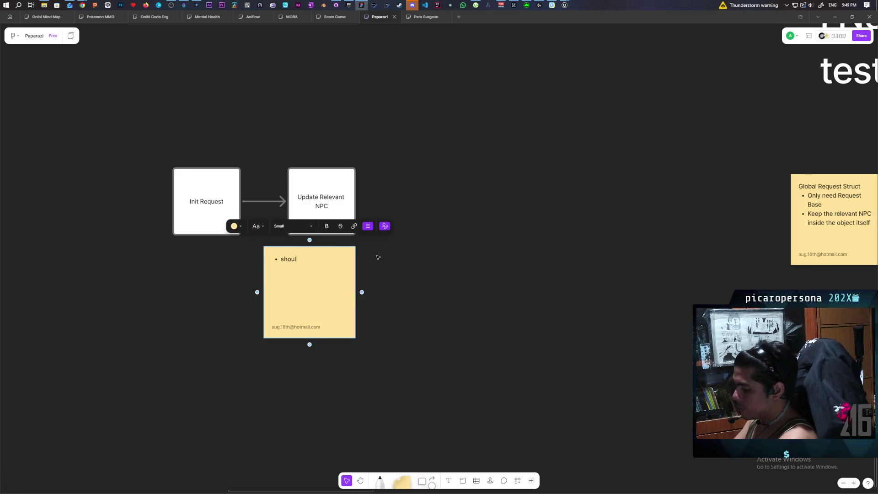
pyautogui.write('d this be able to')
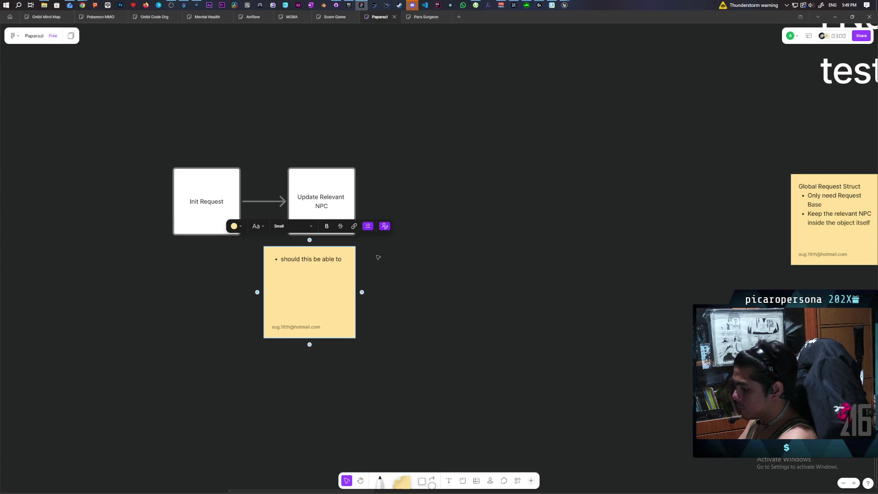
pyautogui.write(' update')
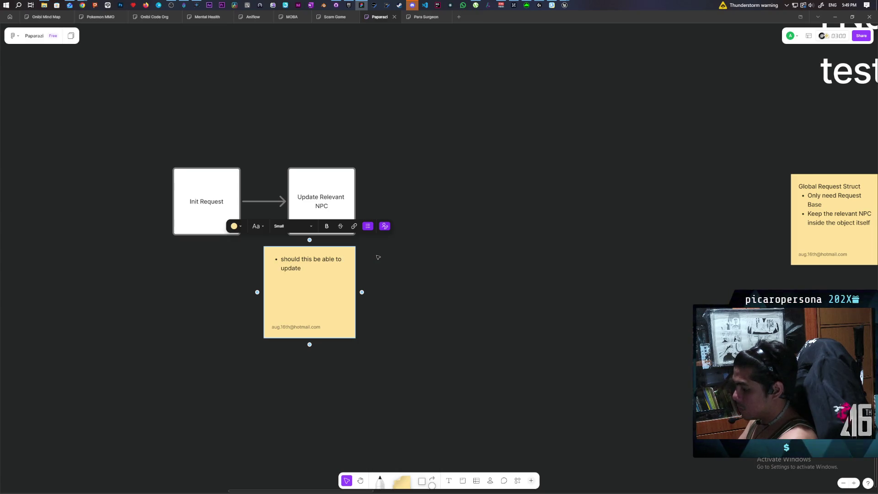
pyautogui.write(' multiple NPC?')
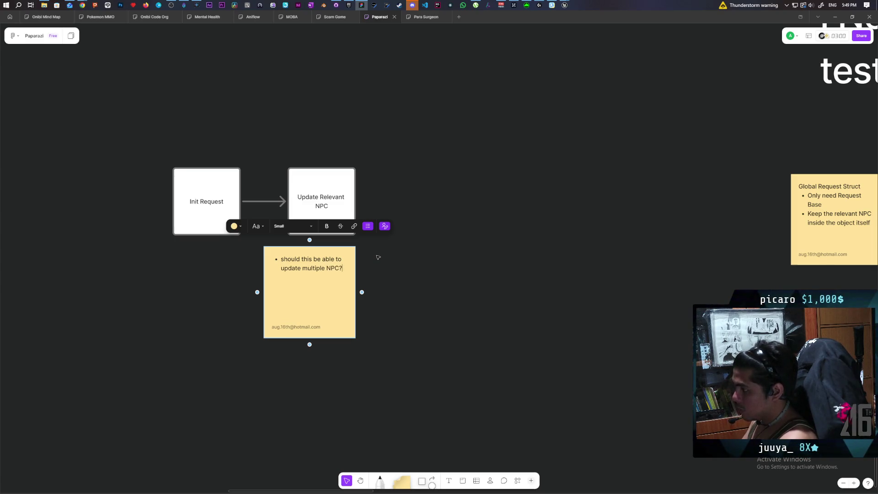
pyautogui.press('Return')
pyautogui.write('i guess')
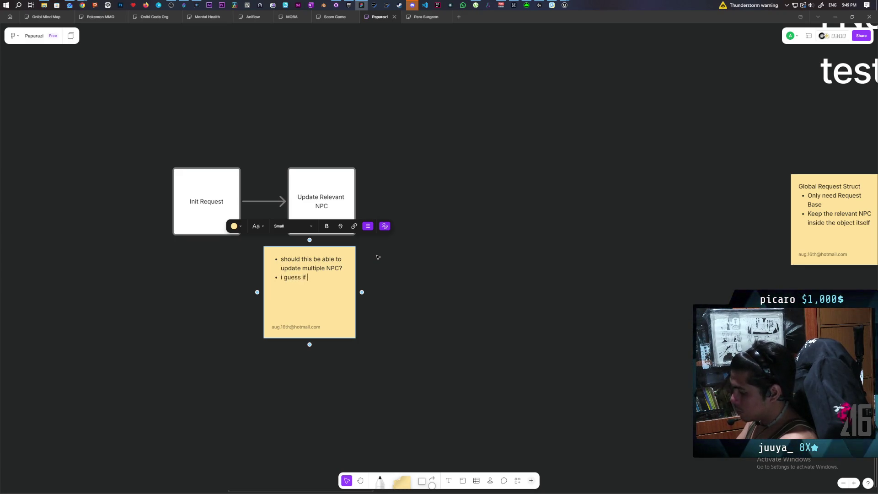
pyautogui.write('if it does it would just ')
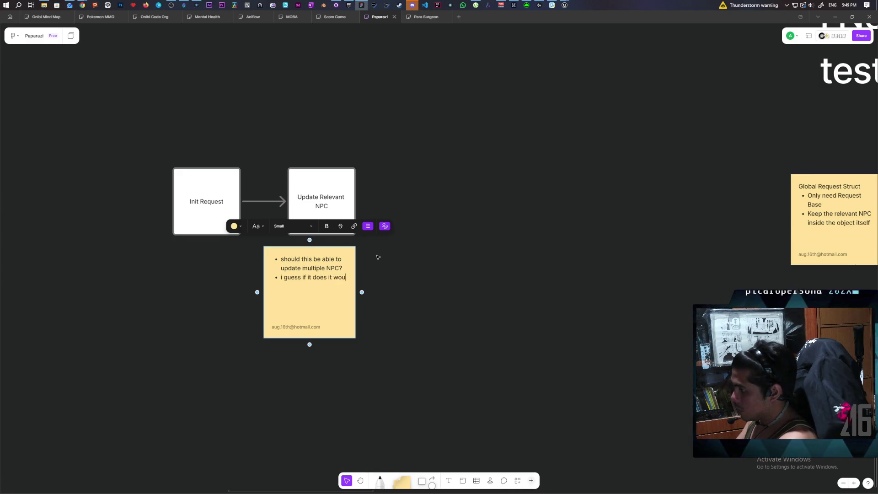
pyautogui.write('be a ')
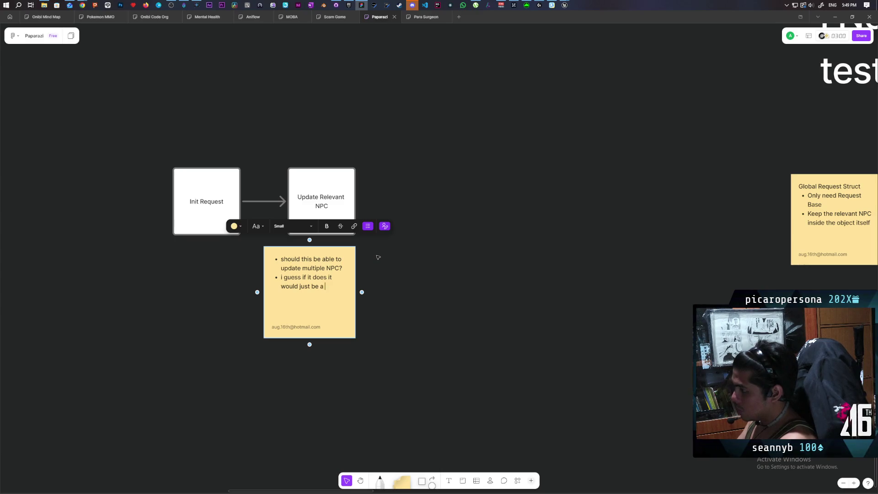
pyautogui.write('custom')
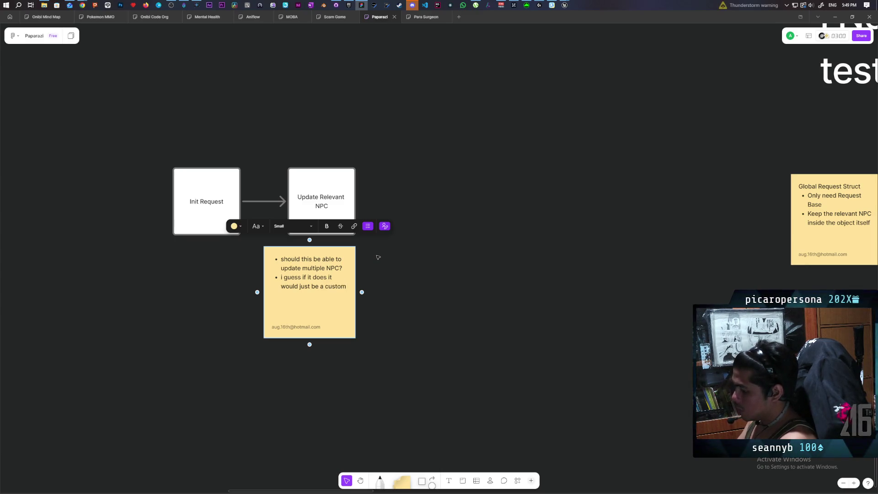
pyautogui.write(' script for that cl')
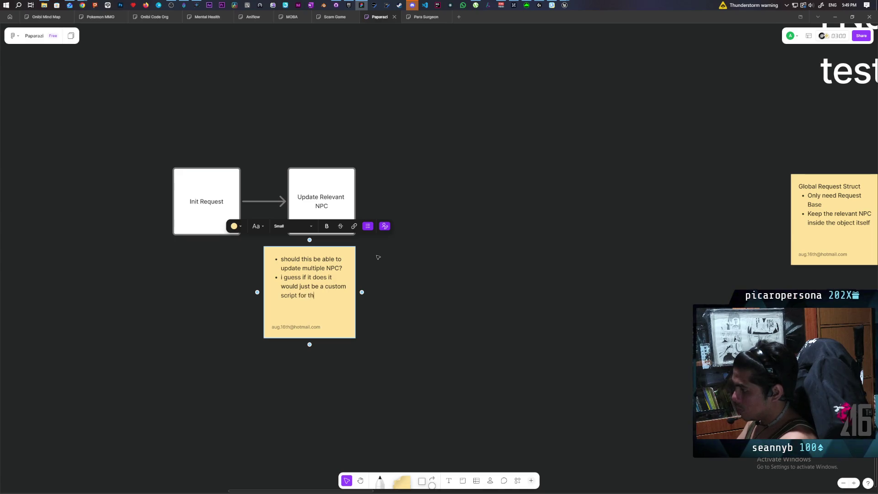
pyautogui.write('ass')
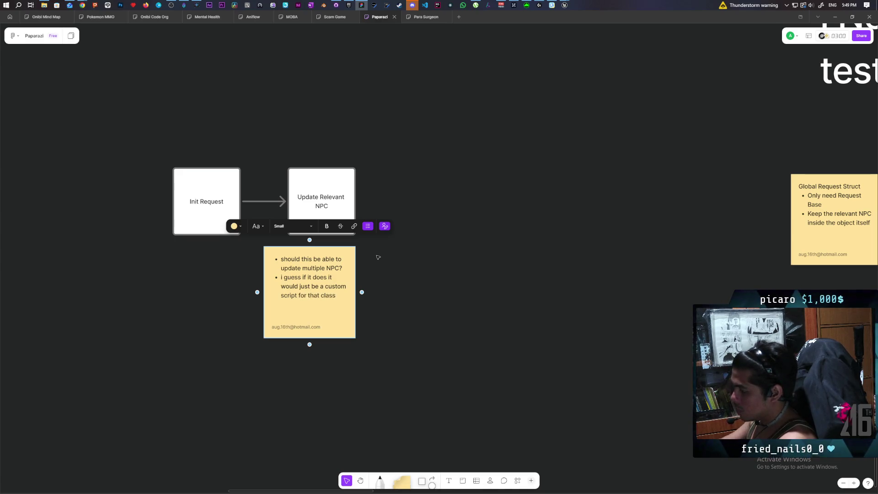
pyautogui.click(417, 296)
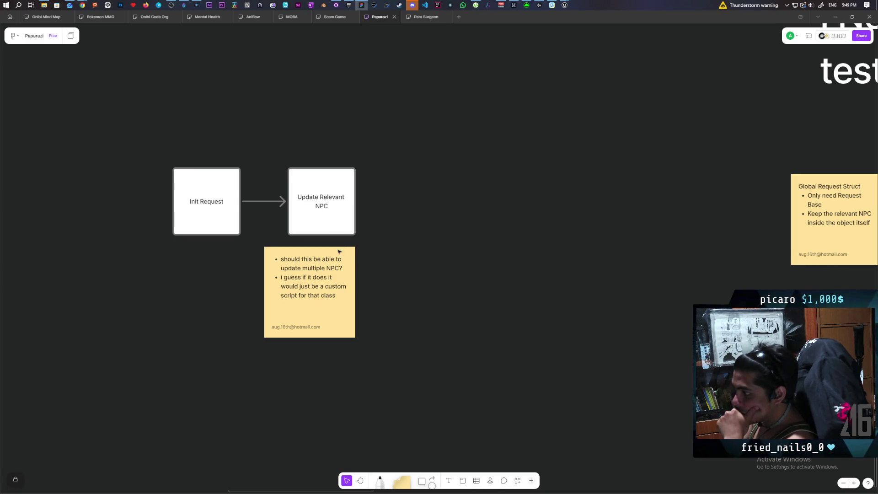
# Step: Add a bullet reading 'this updates their relevant quest class'
pyautogui.click(345, 296)
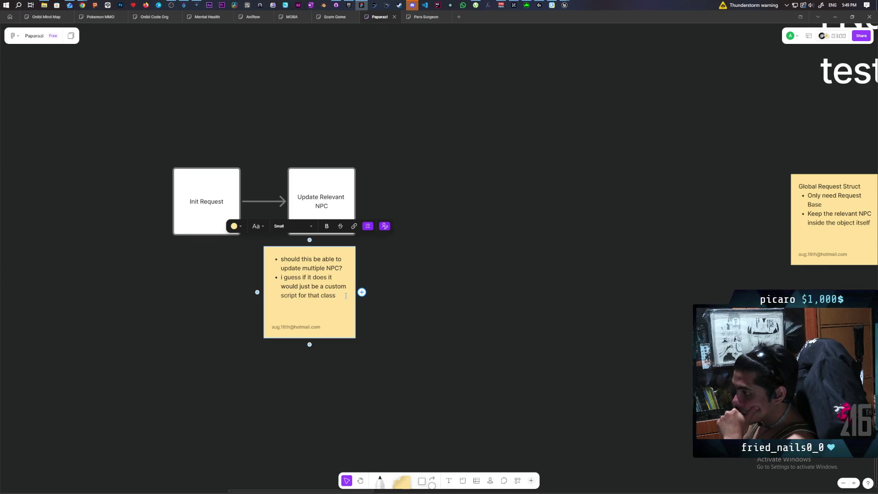
pyautogui.press('Return')
pyautogui.write('this ')
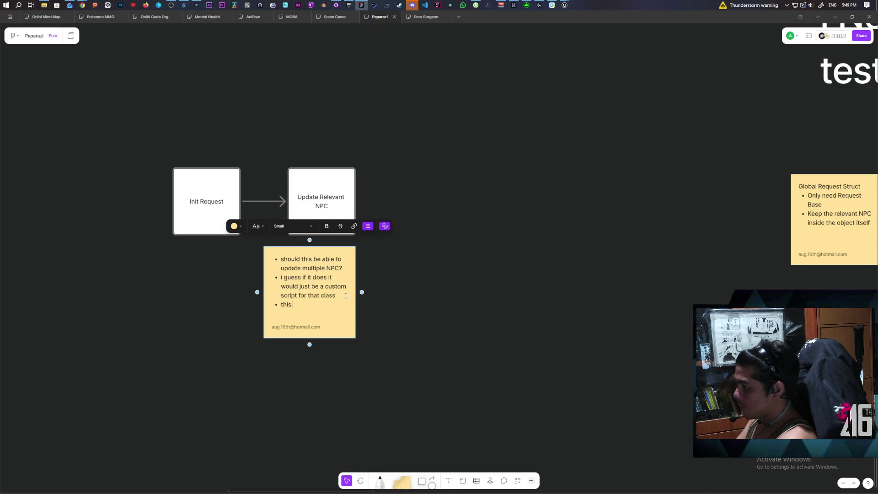
pyautogui.write('updates ')
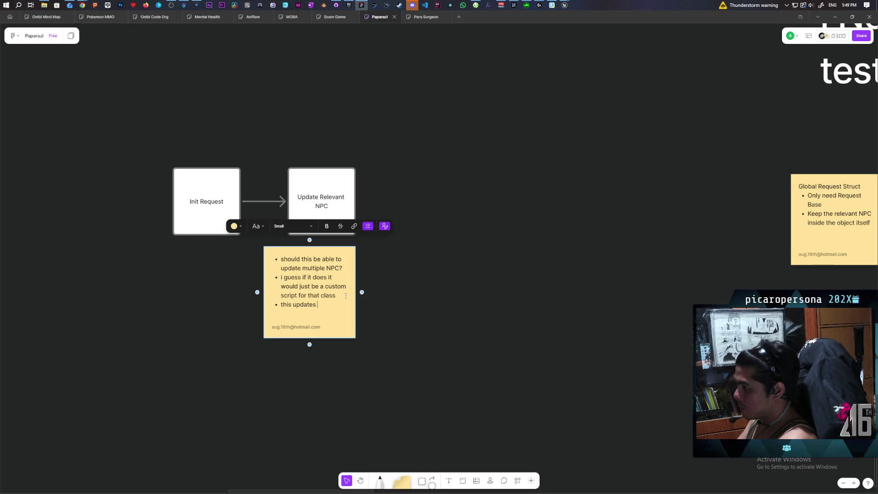
pyautogui.write('their ')
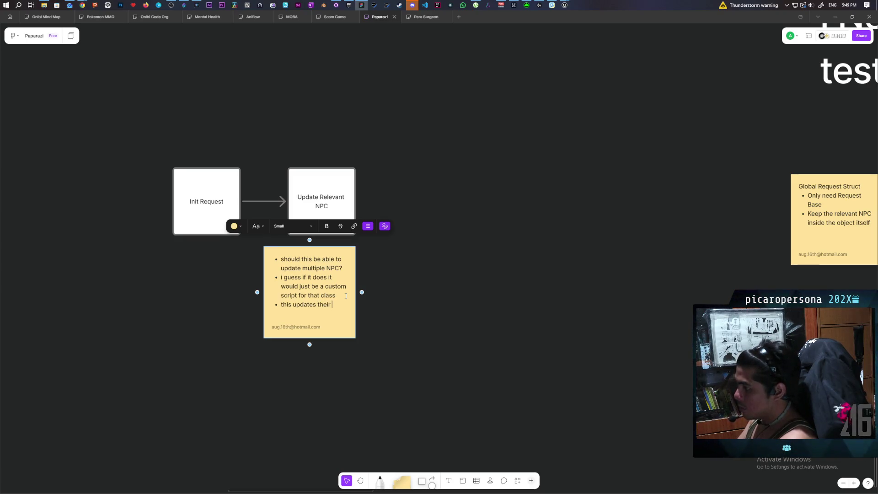
pyautogui.write('relevant re')
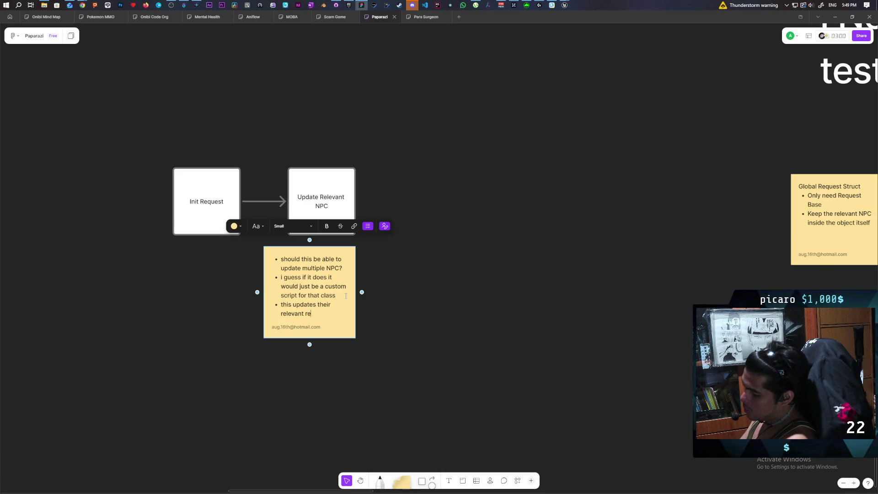
pyautogui.write('quest clase')
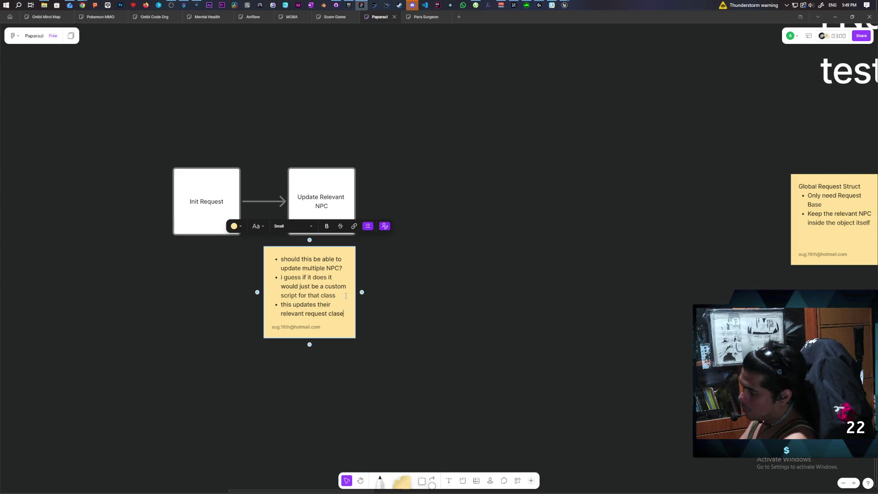
pyautogui.press('BackSpace')
pyautogui.write('s')
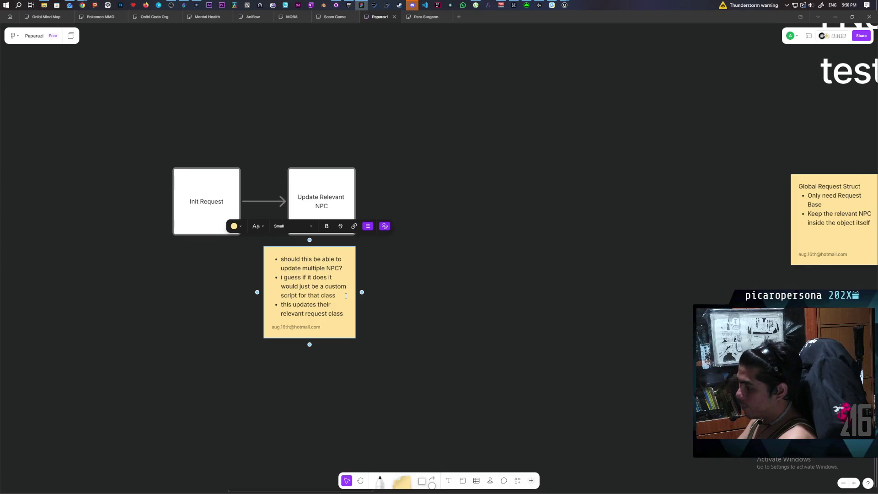
# Step: Extend the bullet with 'and dialogue/ eavesdrop/ Bark' and finish editing the note
pyautogui.write('and dialogue')
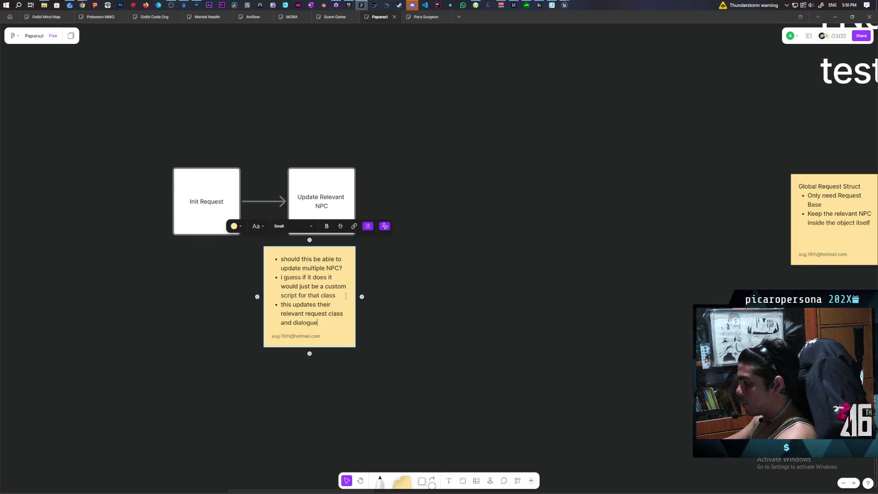
pyautogui.write('/')
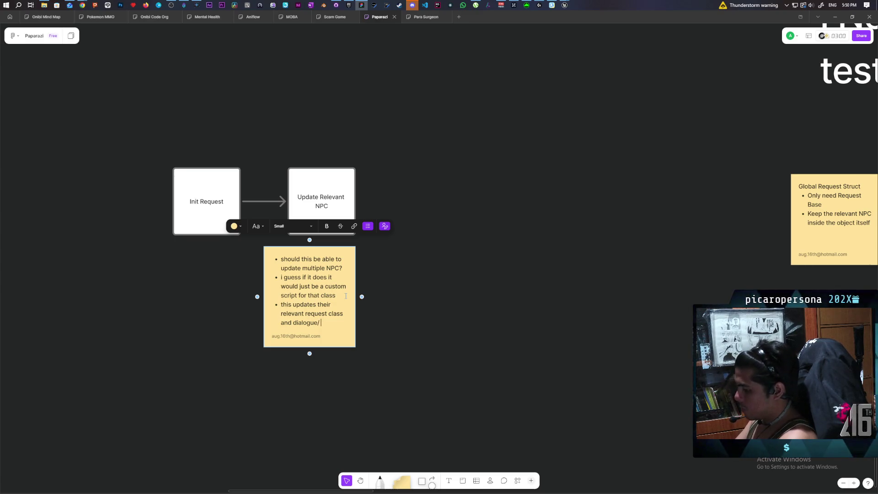
pyautogui.write(' eavsdrop')
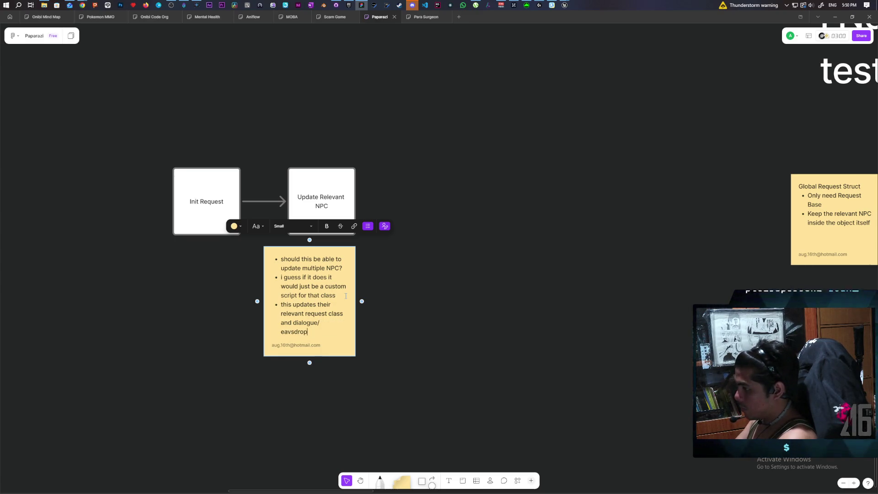
pyautogui.press('BackSpace')
pyautogui.press('BackSpace')
pyautogui.press('BackSpace')
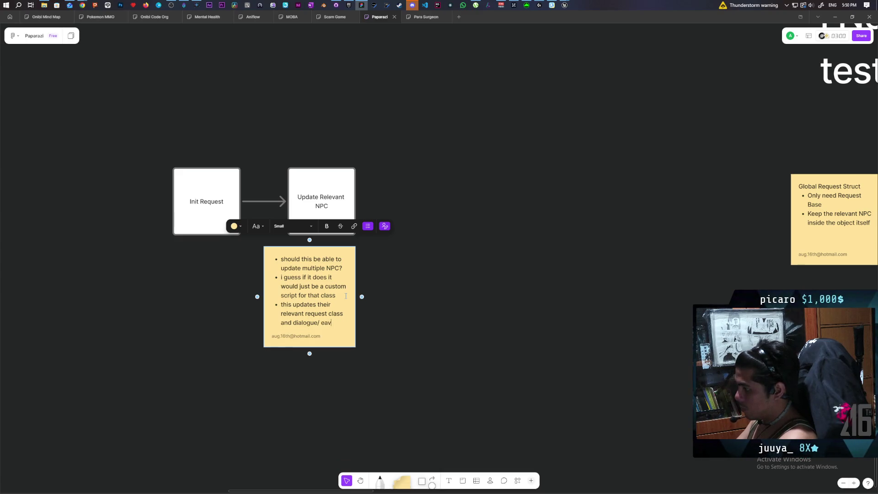
pyautogui.write('esdrop/ ')
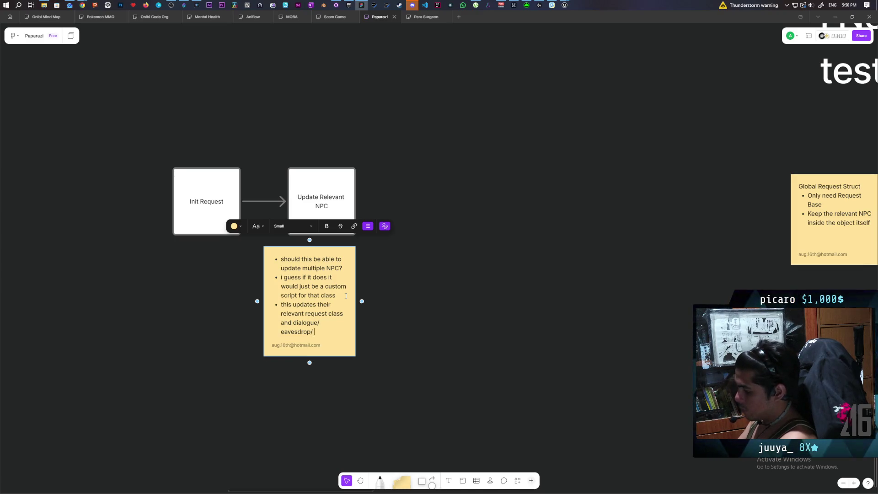
pyautogui.write('Bark')
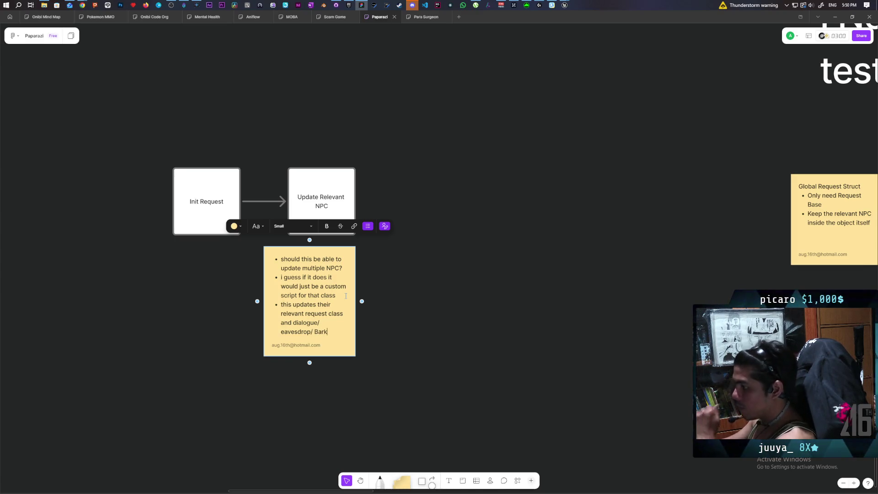
pyautogui.click(388, 381)
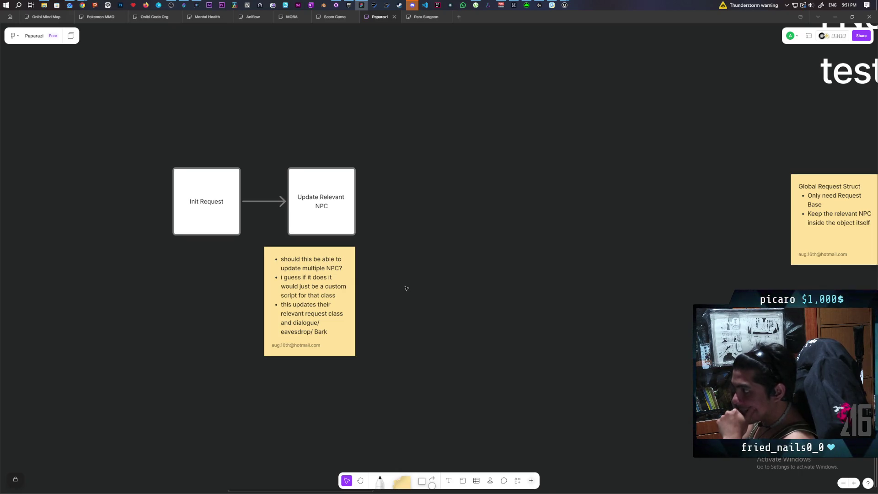
pyautogui.moveTo(401, 315)
pyautogui.mouseDown()
pyautogui.moveTo(396, 343)
pyautogui.moveTo(476, 165)
pyautogui.mouseUp()
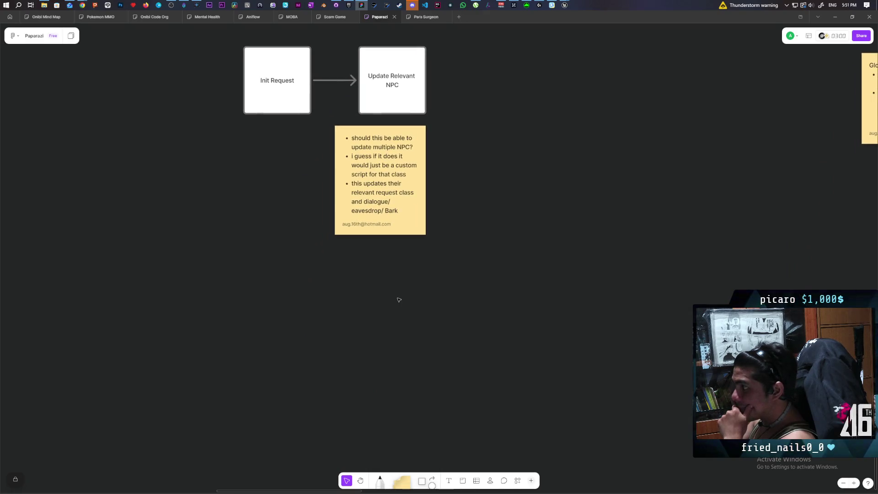
# Step: Place an 'NPC sees object' box below the note and delete the accidental connector to it
pyautogui.moveTo(423, 481)
pyautogui.mouseDown()
pyautogui.moveTo(252, 286)
pyautogui.moveTo(275, 301)
pyautogui.mouseUp()
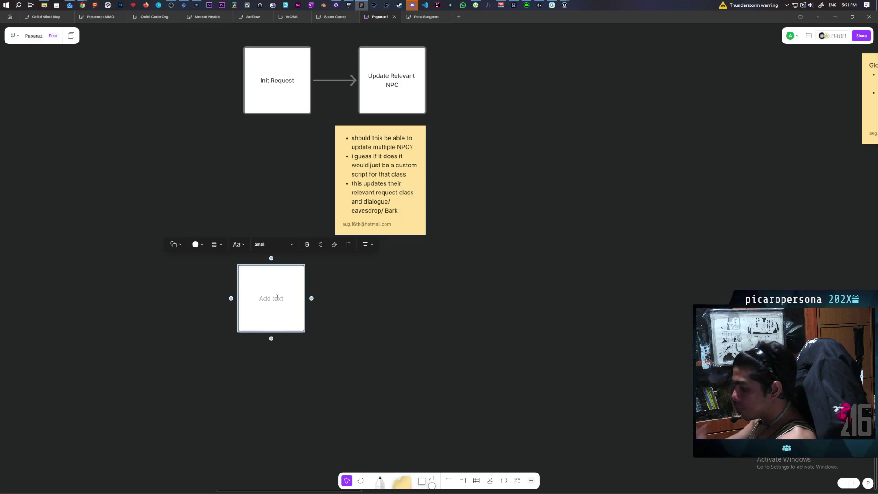
pyautogui.write('NPC sees')
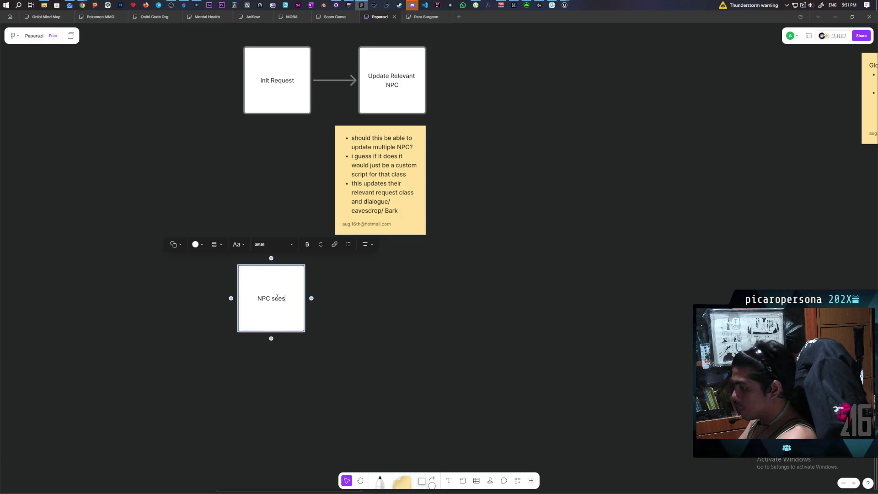
pyautogui.write(' object')
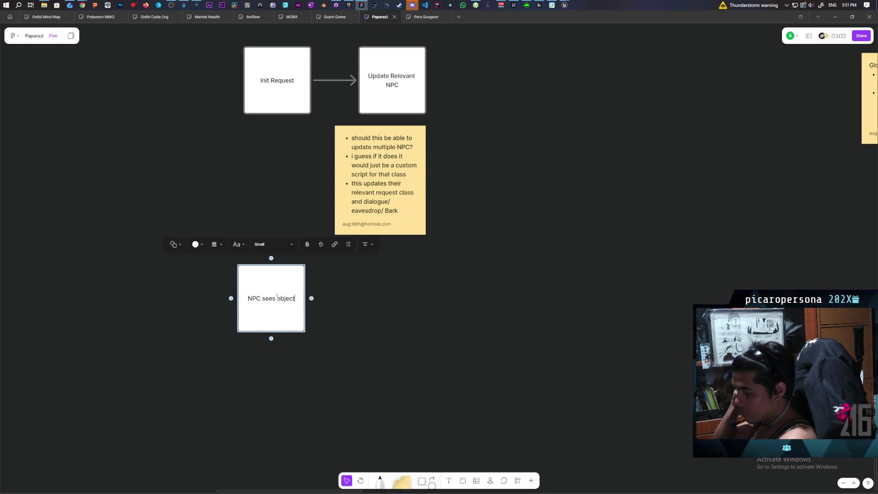
pyautogui.click(413, 317)
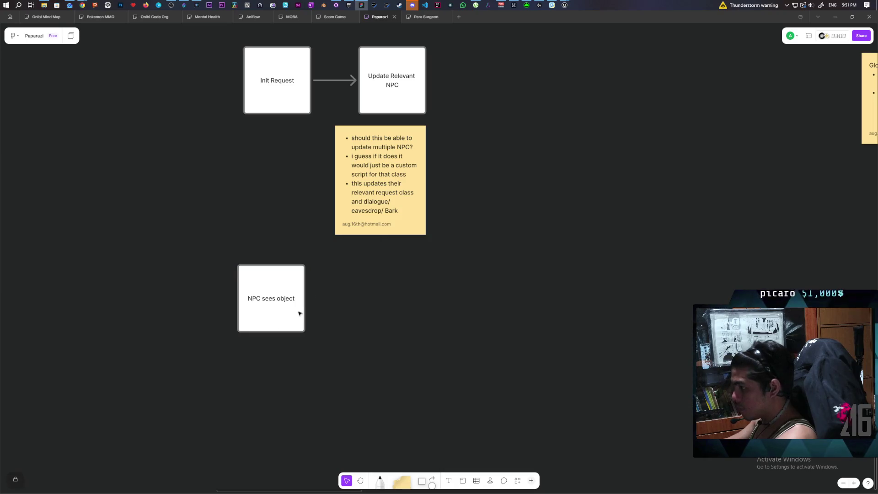
pyautogui.moveTo(312, 298); pyautogui.dragTo(328, 180)
pyautogui.click(341, 293)
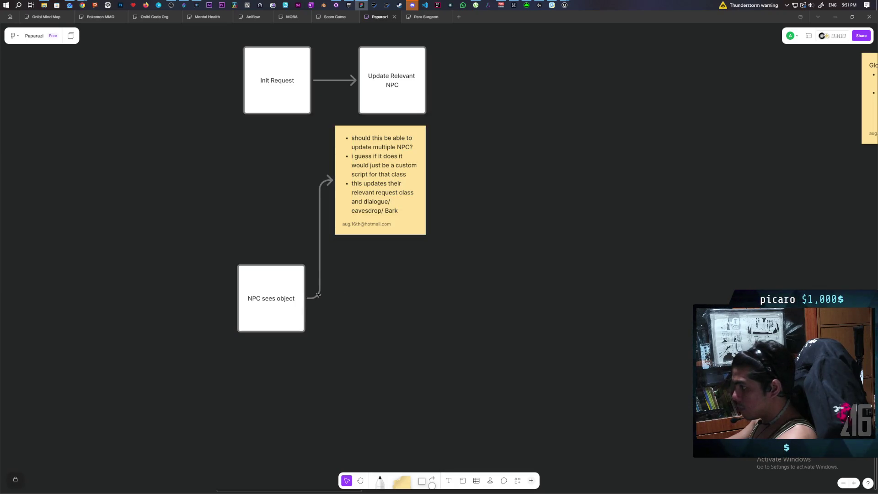
pyautogui.click(320, 288)
pyautogui.press('Delete')
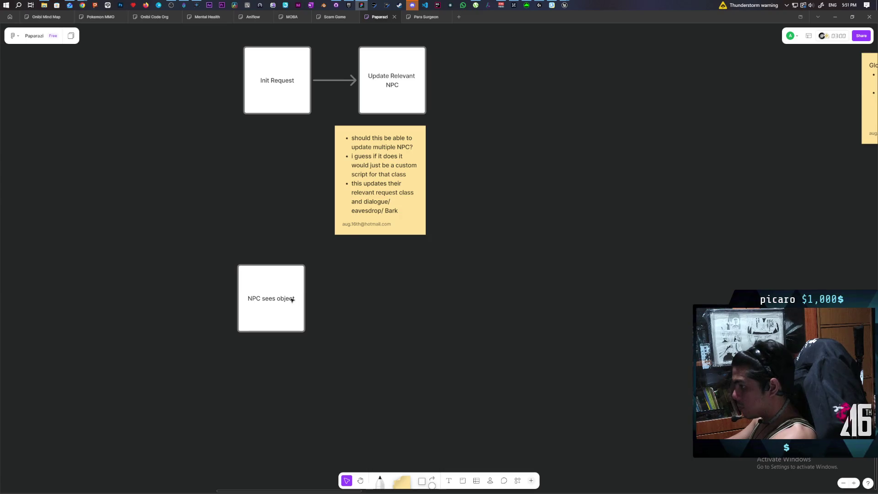
# Step: Connect a new box to its right reading 'Checks if they have a request assigned'
pyautogui.click(297, 307)
pyautogui.moveTo(310, 298); pyautogui.dragTo(340, 299)
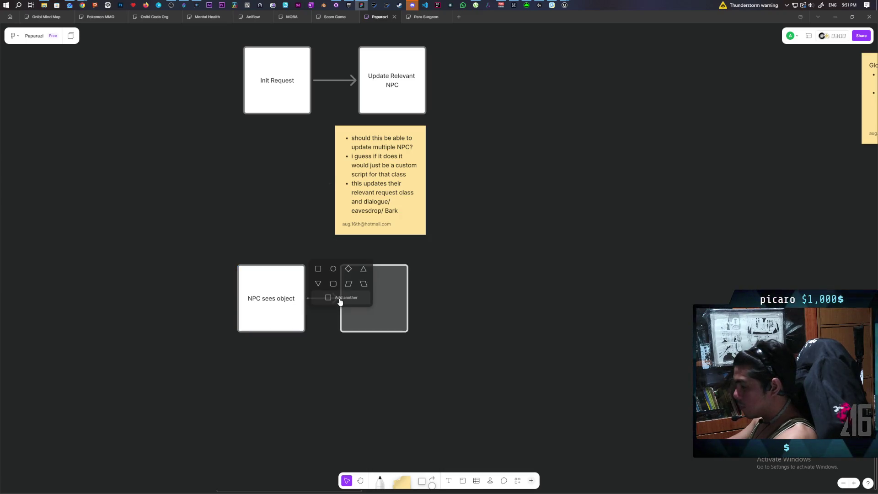
pyautogui.click(317, 267)
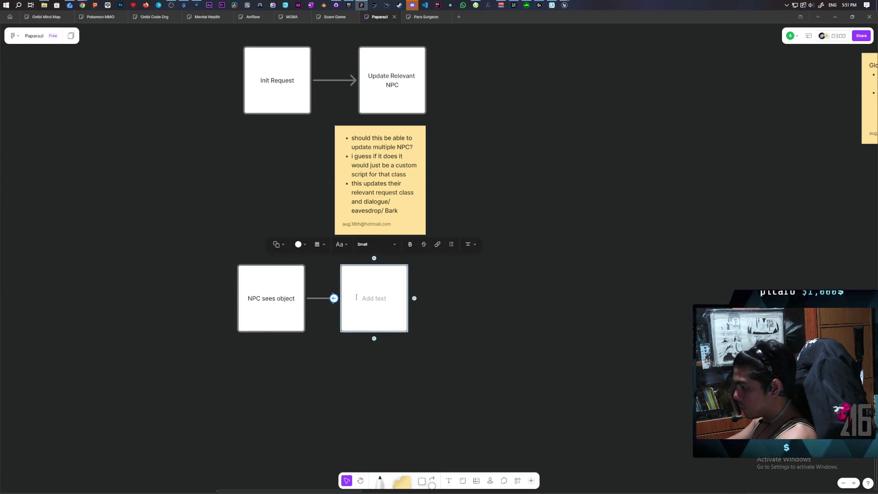
pyautogui.write('Checks if t')
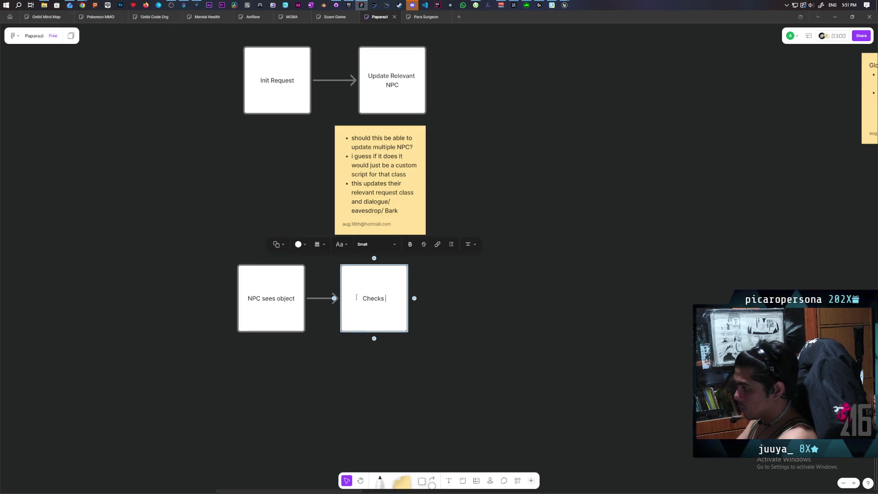
pyautogui.write('hey have a requ')
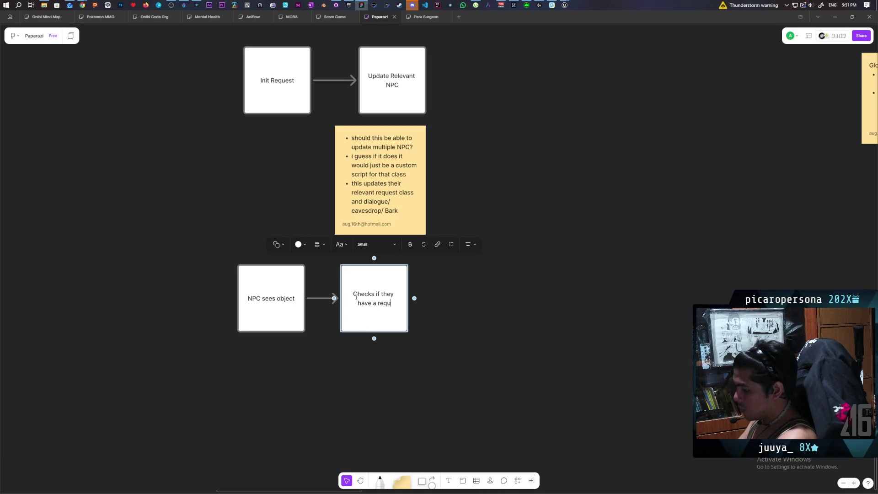
pyautogui.write('est assigned')
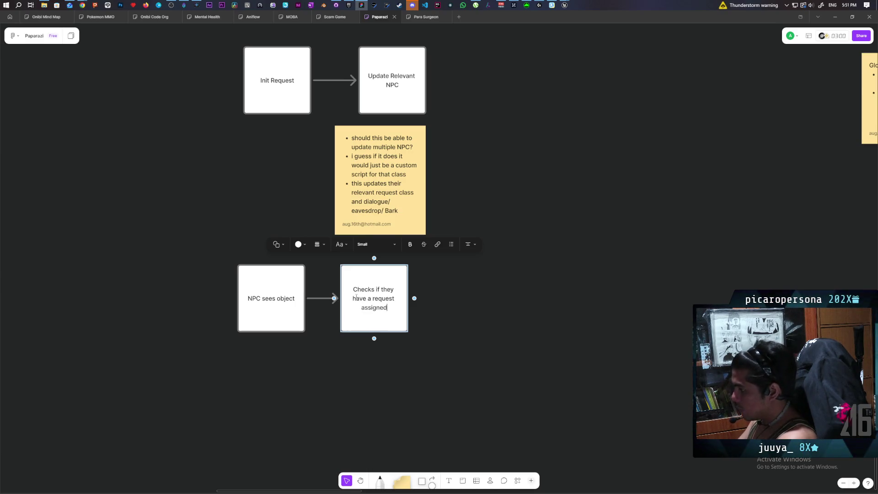
pyautogui.press('Escape')
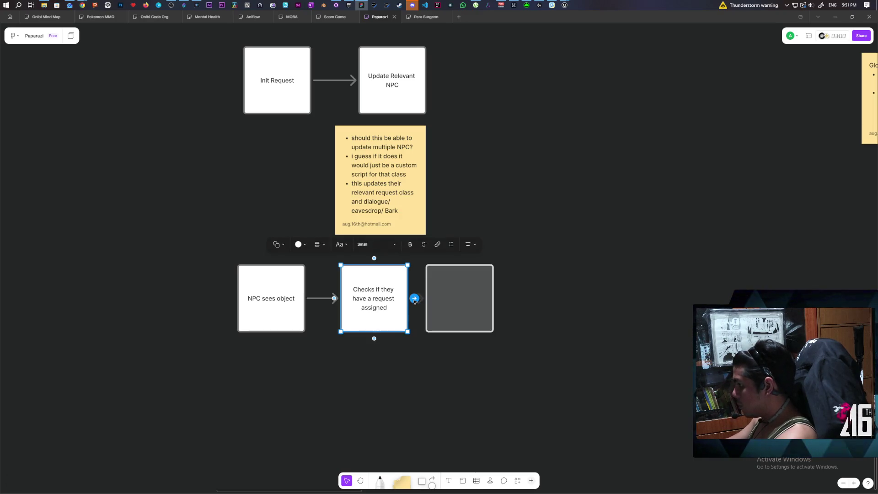
# Step: Add a third connected box, 'send object tags to check if relevant', nudged slightly right
pyautogui.click(414, 298)
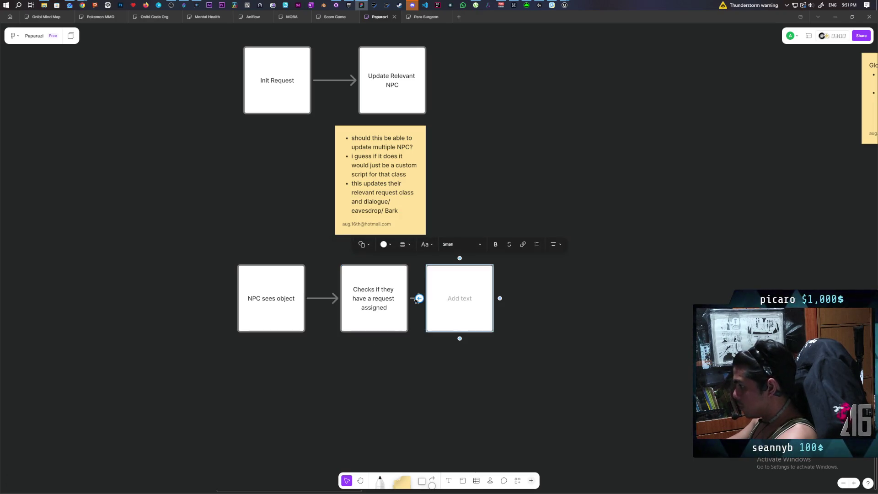
pyautogui.write('send ')
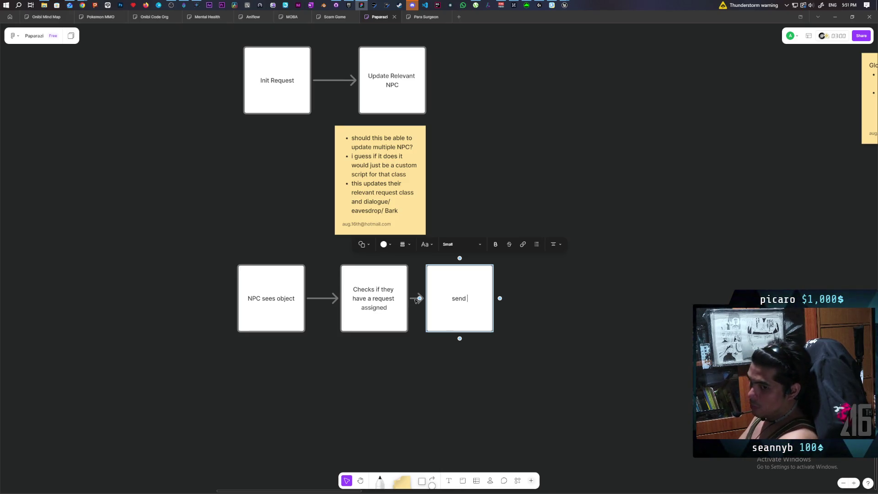
pyautogui.write('objec')
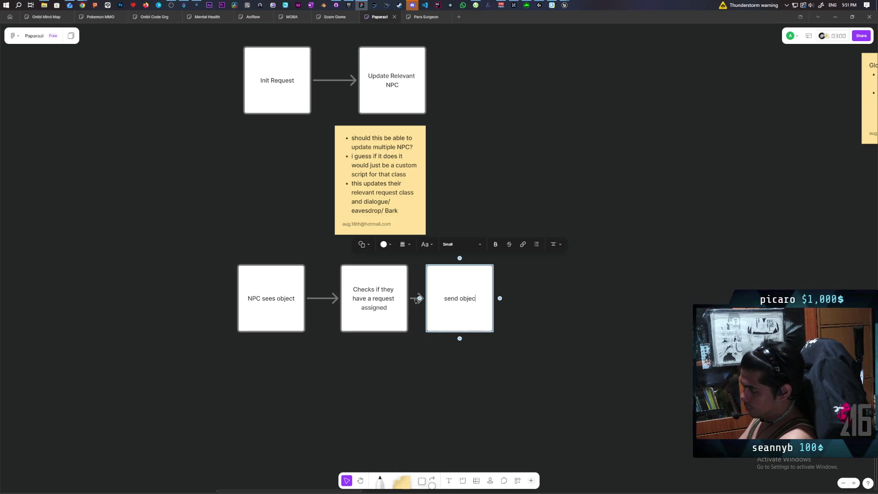
pyautogui.write('t')
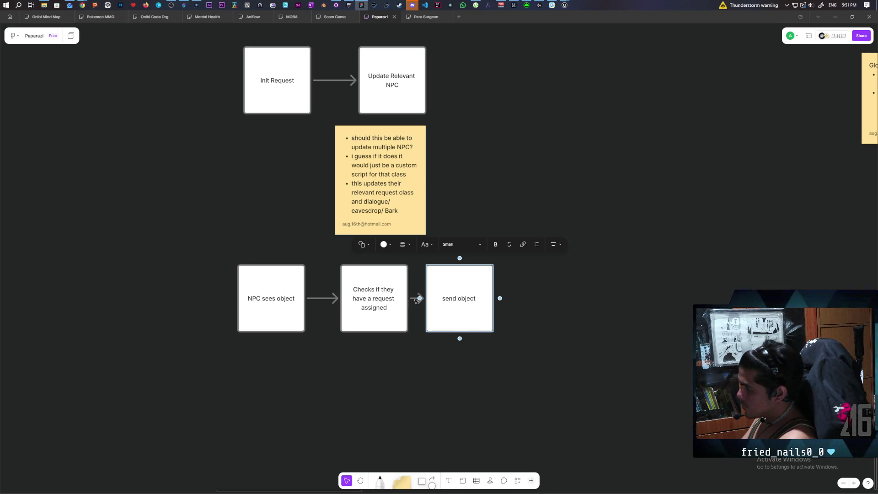
pyautogui.write('tags ')
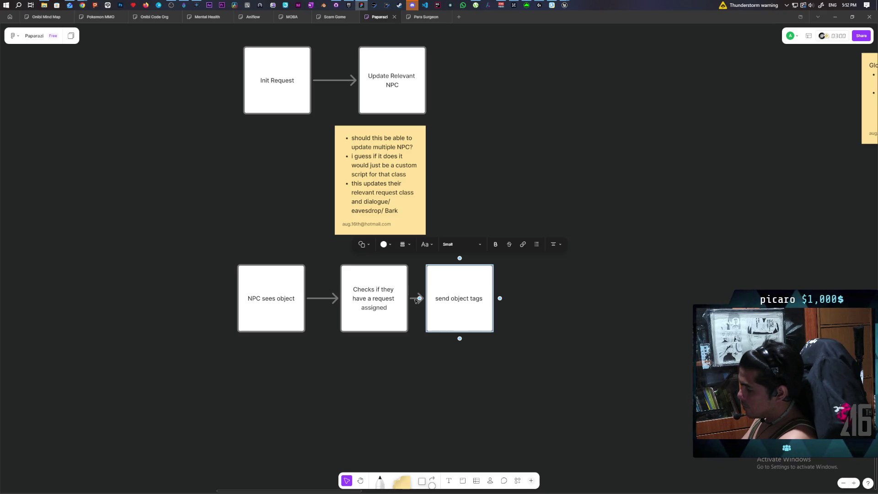
pyautogui.write('to check')
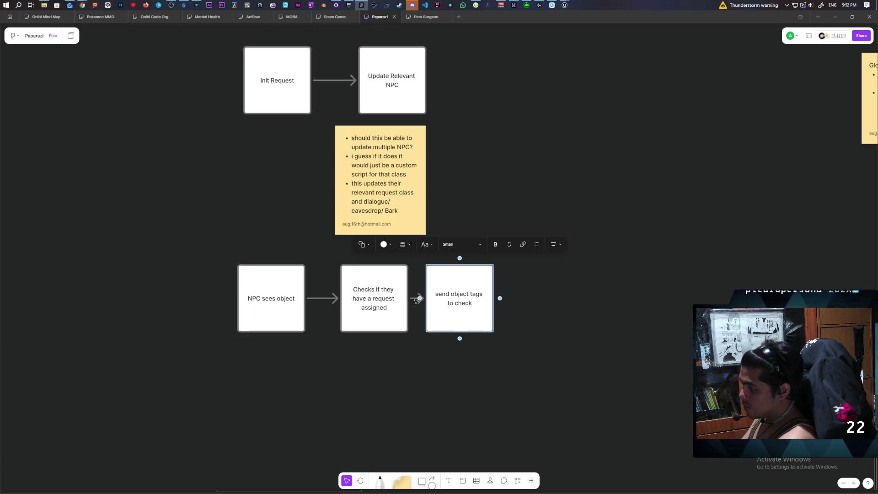
pyautogui.write(' if re')
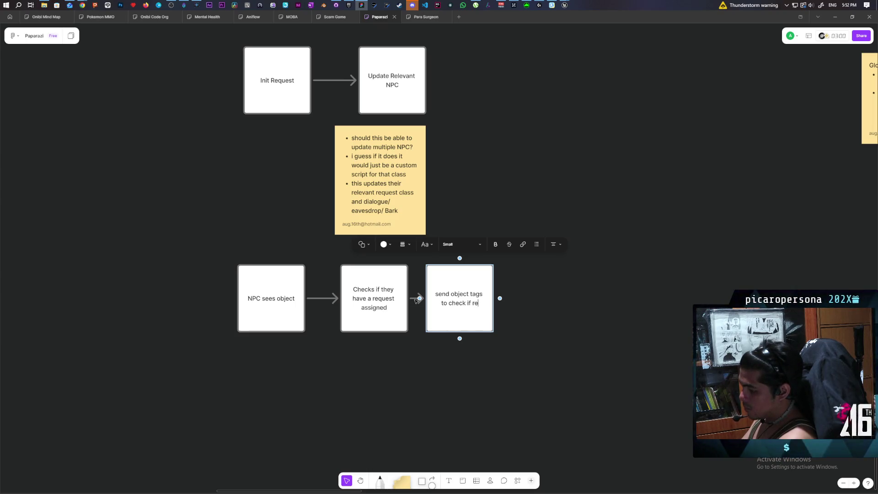
pyautogui.write('levant')
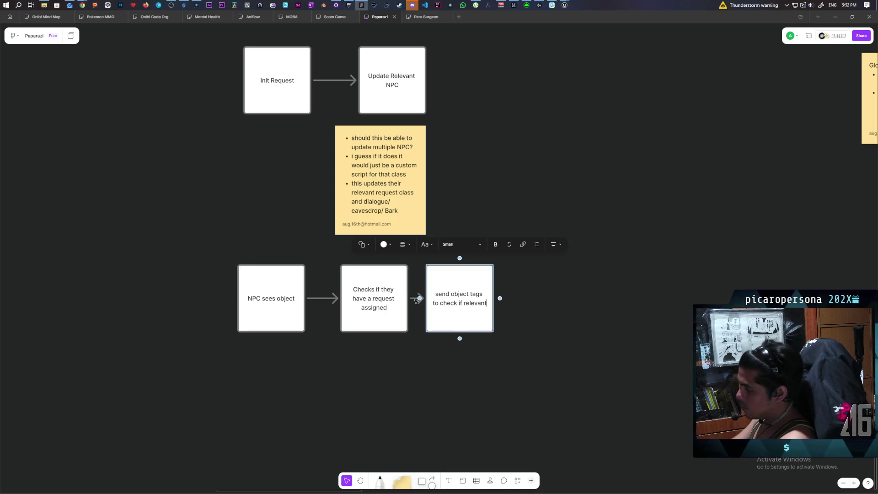
pyautogui.press('Escape')
pyautogui.click(452, 319)
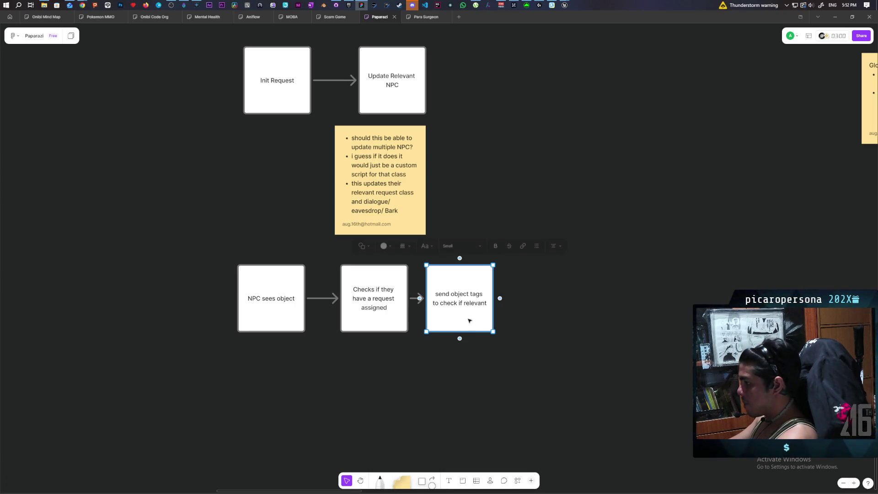
pyautogui.moveTo(469, 321); pyautogui.dragTo(486, 321)
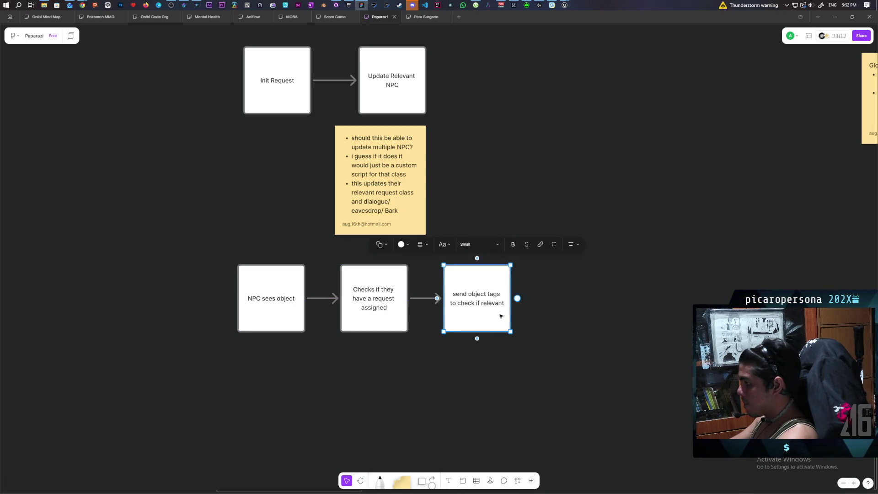
# Step: Add a fourth connected box: 'if relevant walk up to object and pick it up and drop spirit energy'
pyautogui.click(517, 300)
pyautogui.write('if')
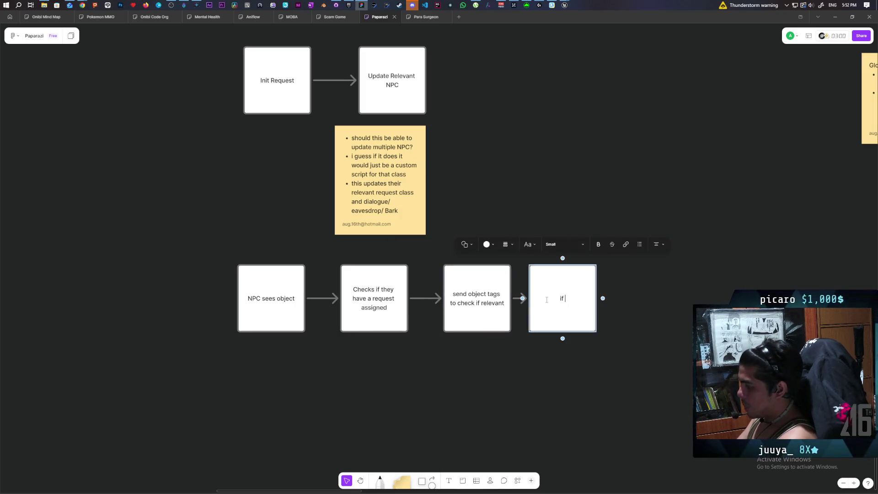
pyautogui.write(' relv')
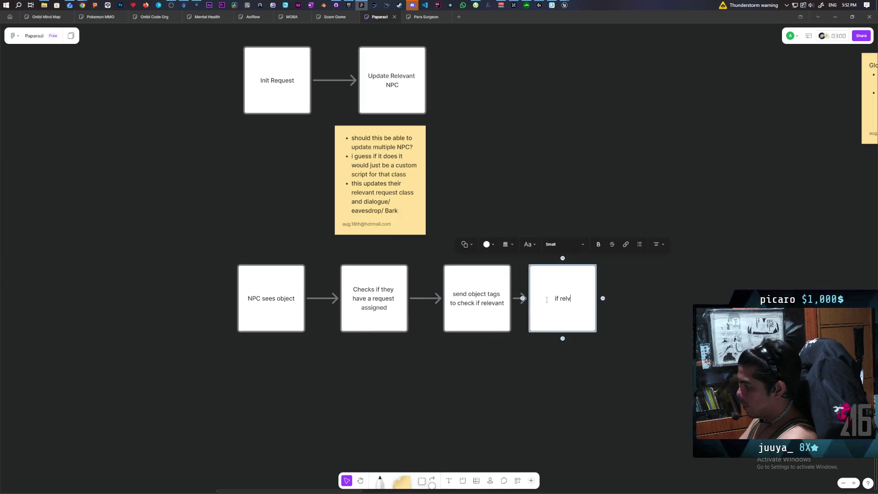
pyautogui.press('BackSpace')
pyautogui.write('ea')
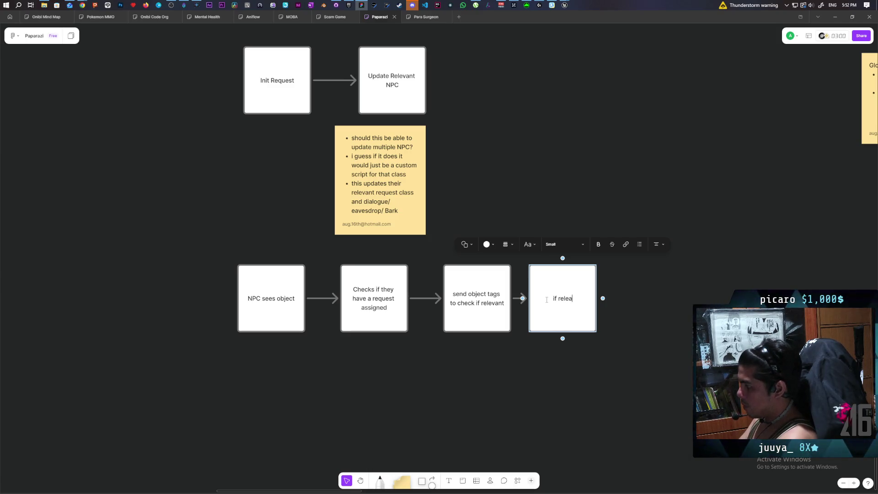
pyautogui.press('BackSpace')
pyautogui.write('nt ')
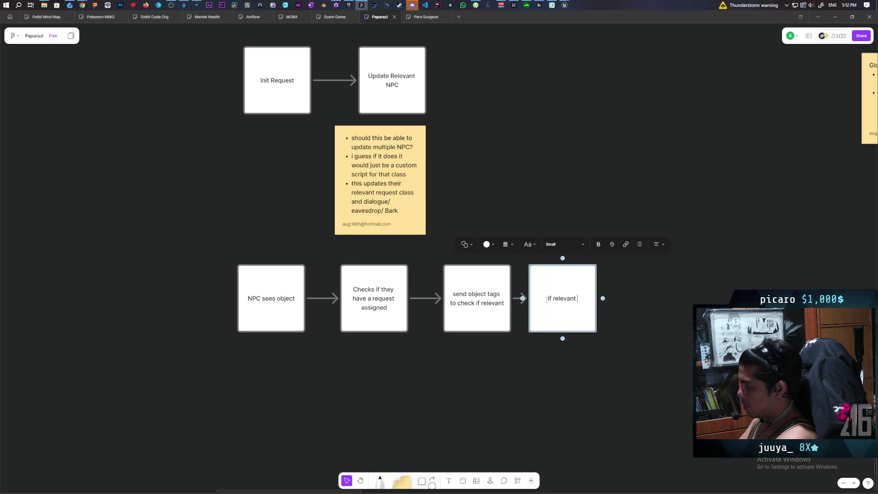
pyautogui.write('walk up to ')
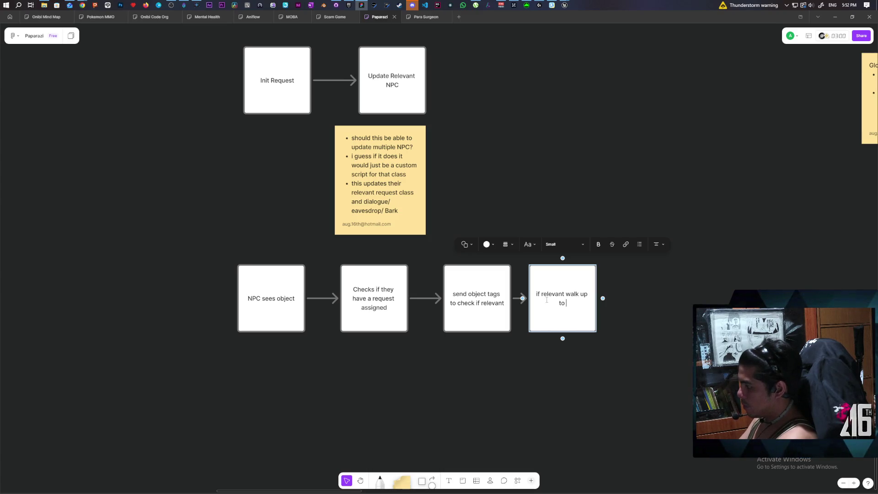
pyautogui.write('object and ')
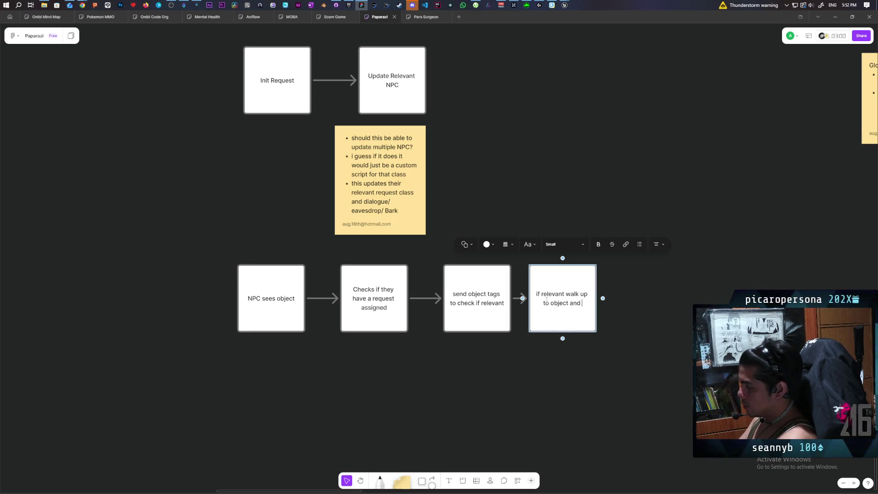
pyautogui.write('pick it up')
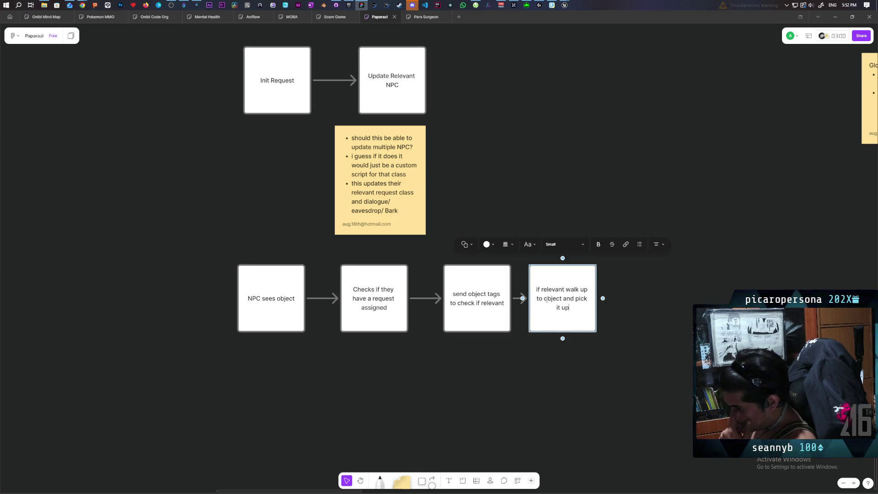
pyautogui.write(' adn')
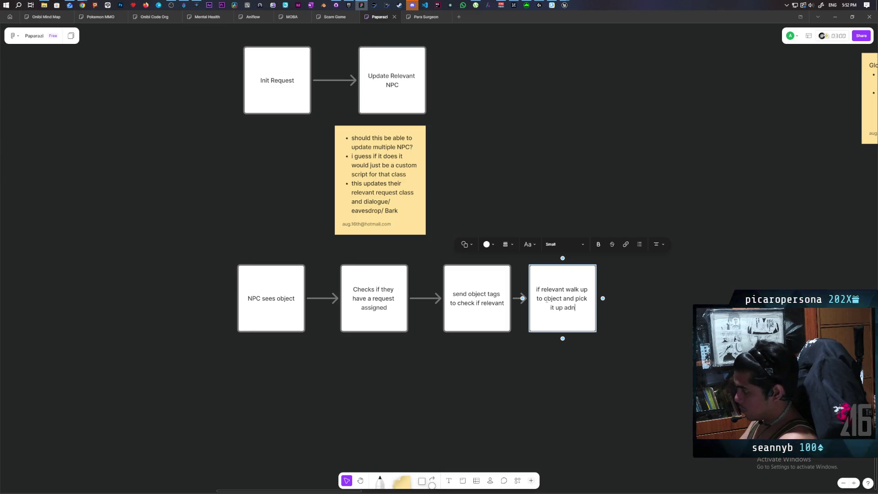
pyautogui.press('BackSpace')
pyautogui.press('BackSpace')
pyautogui.write('nd drop ')
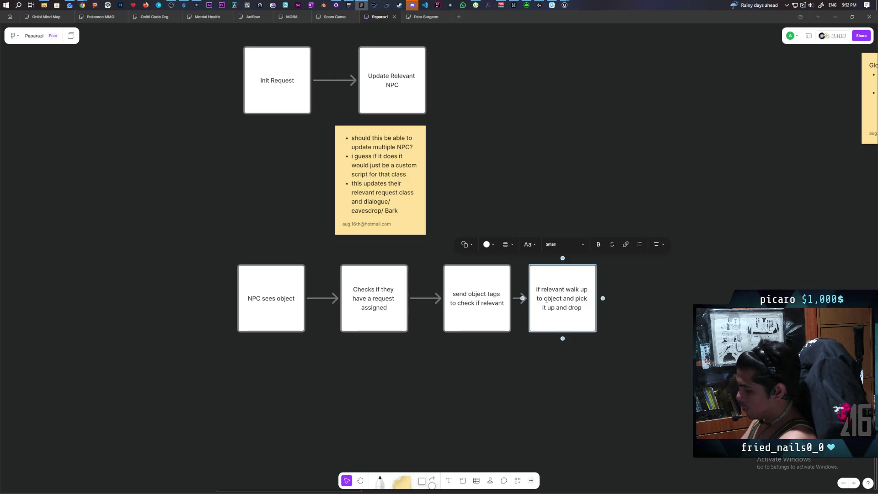
pyautogui.write('spirit')
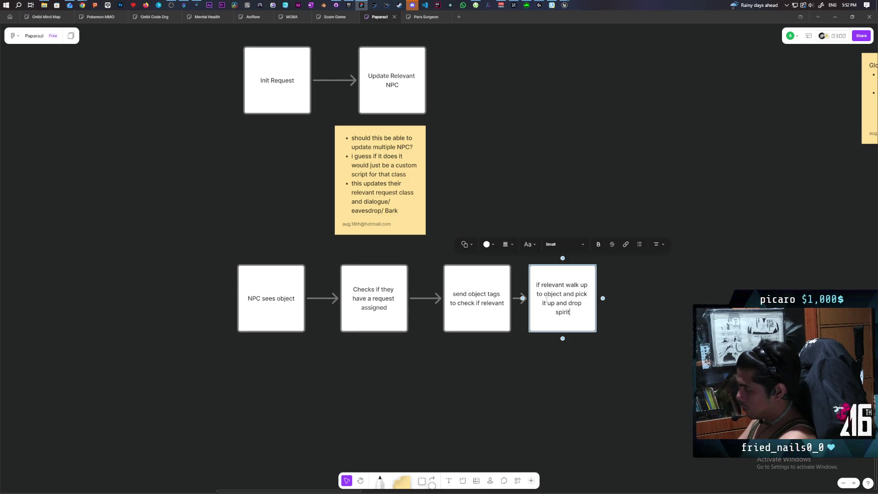
pyautogui.write(' energy')
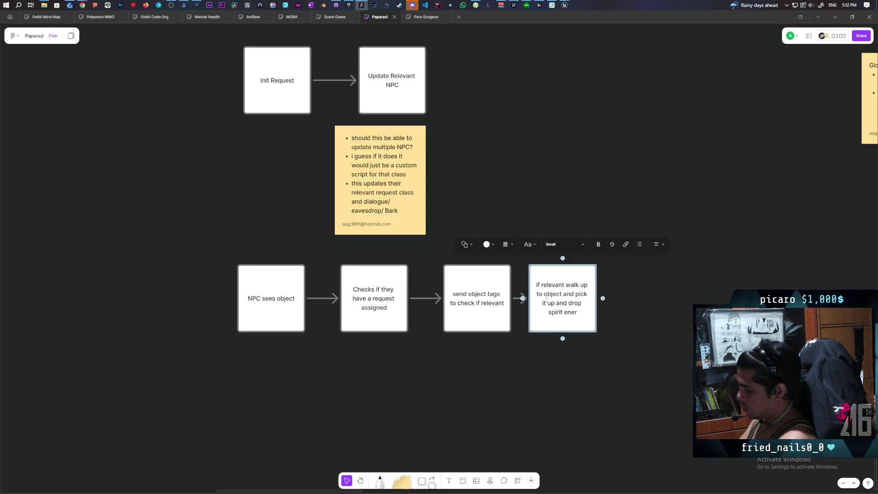
pyautogui.click(606, 357)
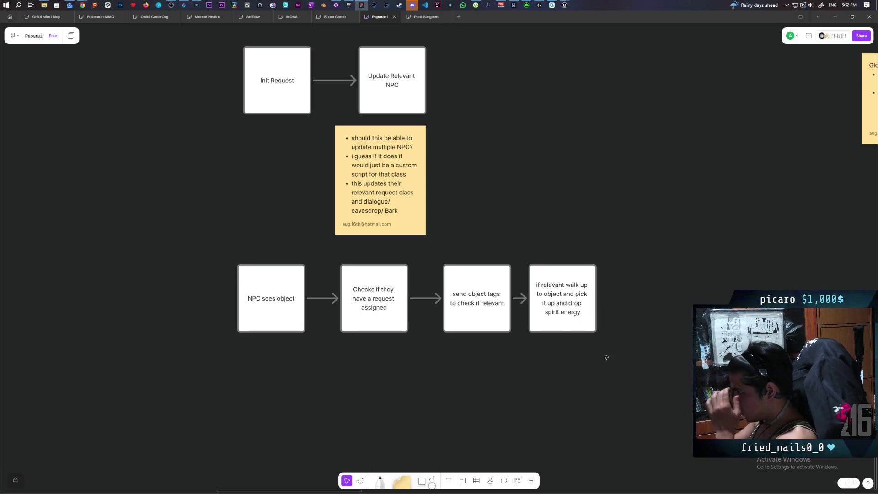
pyautogui.click(566, 321)
# Step: Move the final flowchart box slightly right to lengthen its incoming arrow
pyautogui.moveTo(566, 322); pyautogui.dragTo(584, 328)
pyautogui.click(546, 370)
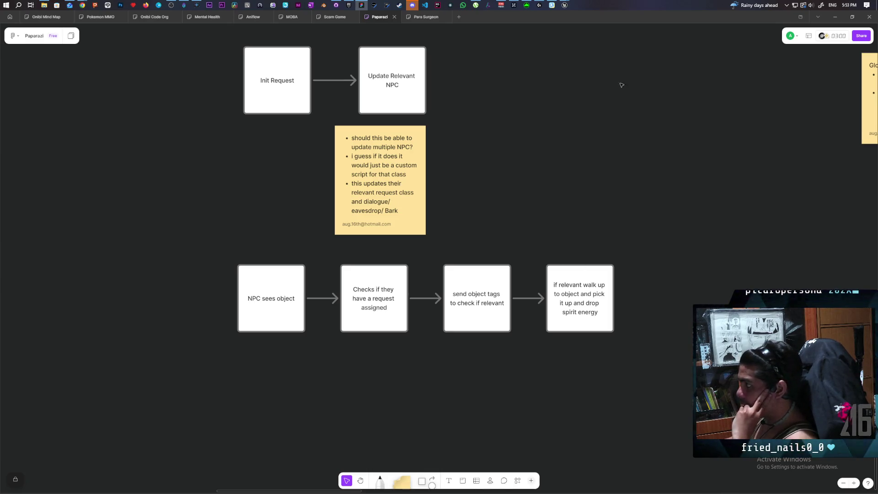
# Step: Return to Unreal and open the BP_NPC Blueprint from the GreyboxLevel Outliner
pyautogui.moveTo(564, 5)
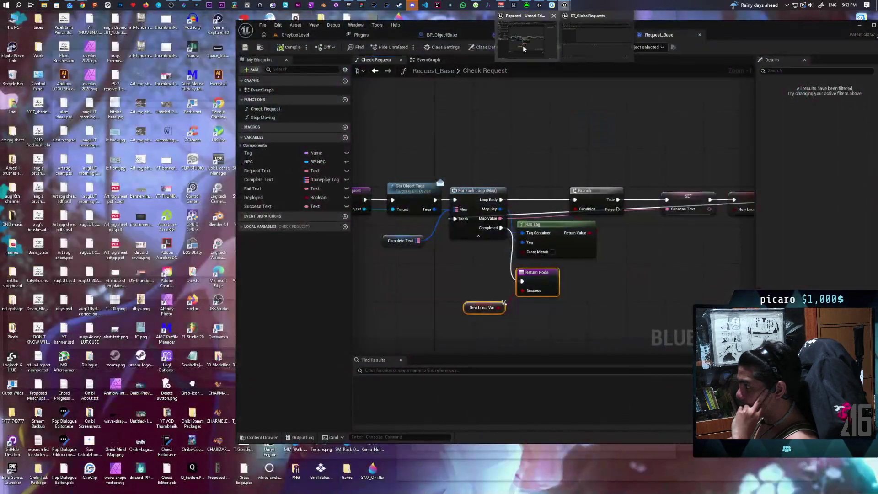
pyautogui.click(523, 45)
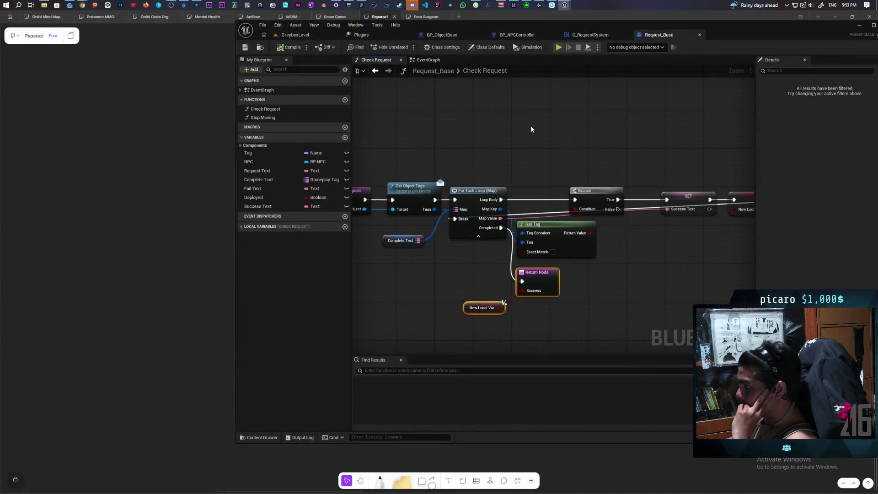
pyautogui.click(517, 36)
pyautogui.click(296, 36)
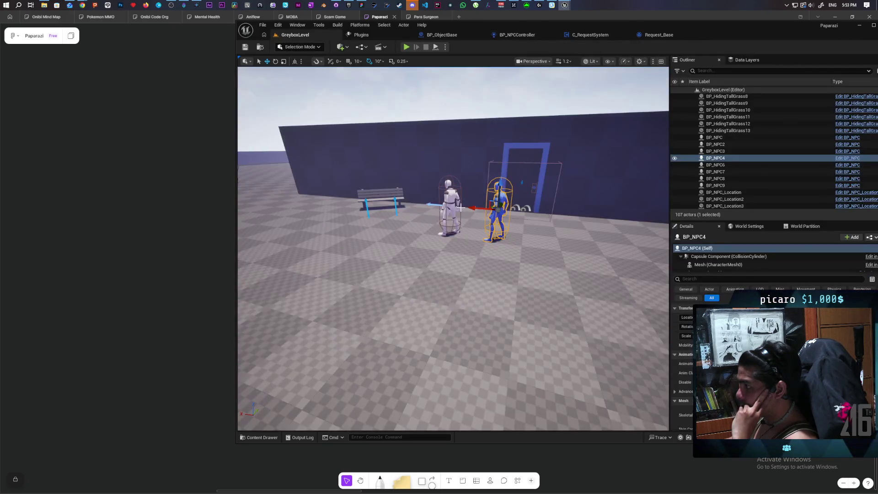
pyautogui.click(845, 159)
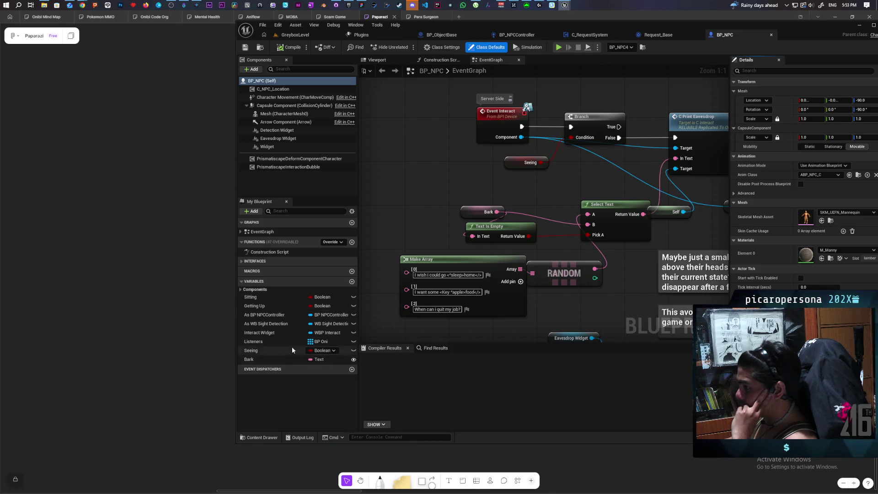
# Step: Add a 'Request' variable typed as a Request Base object reference and compile BP_NPC
pyautogui.click(351, 281)
pyautogui.write('Re')
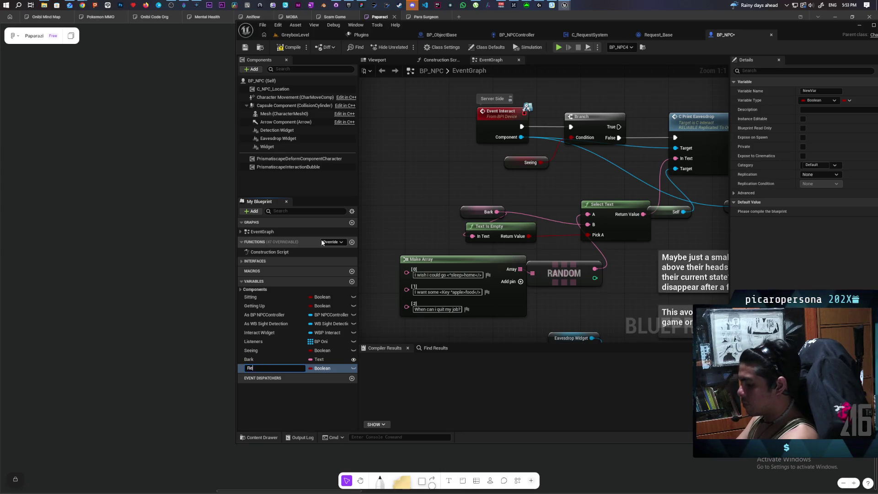
pyautogui.write('quest')
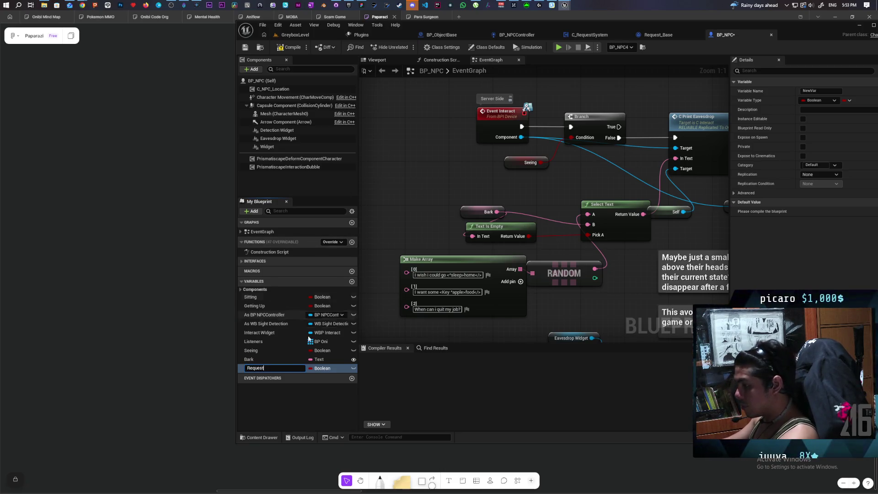
pyautogui.press('Return')
pyautogui.click(319, 368)
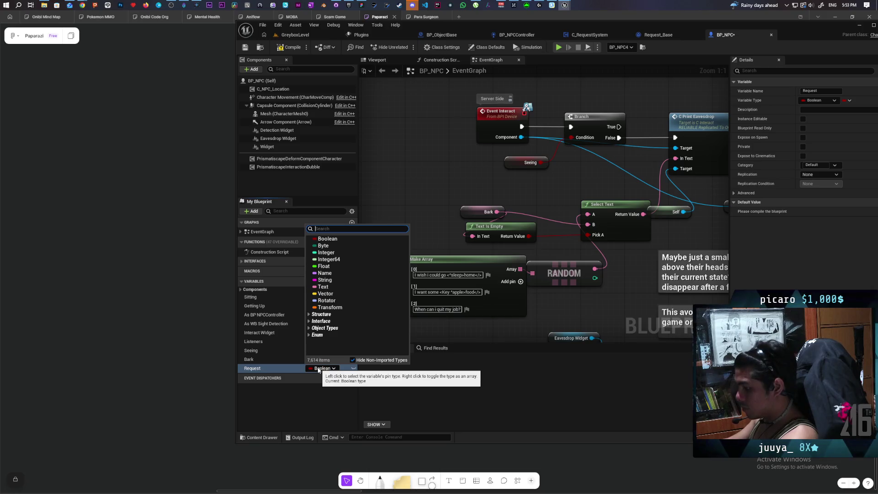
pyautogui.write('request')
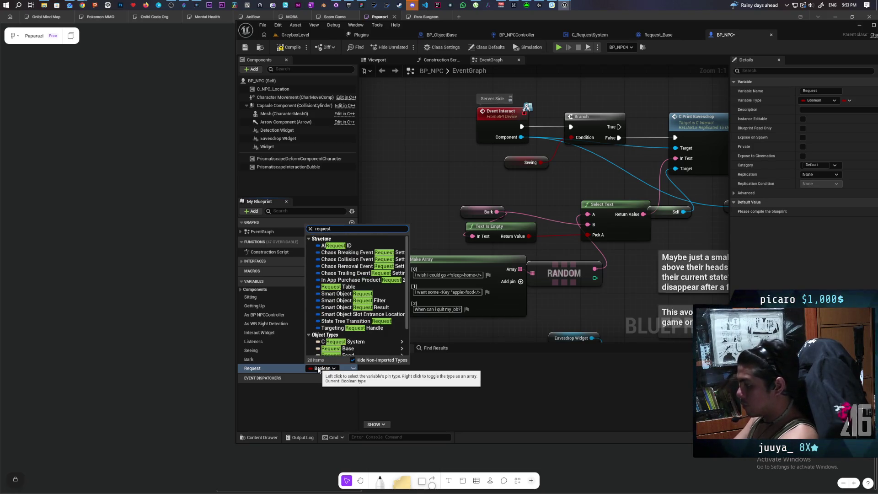
pyautogui.moveTo(369, 348)
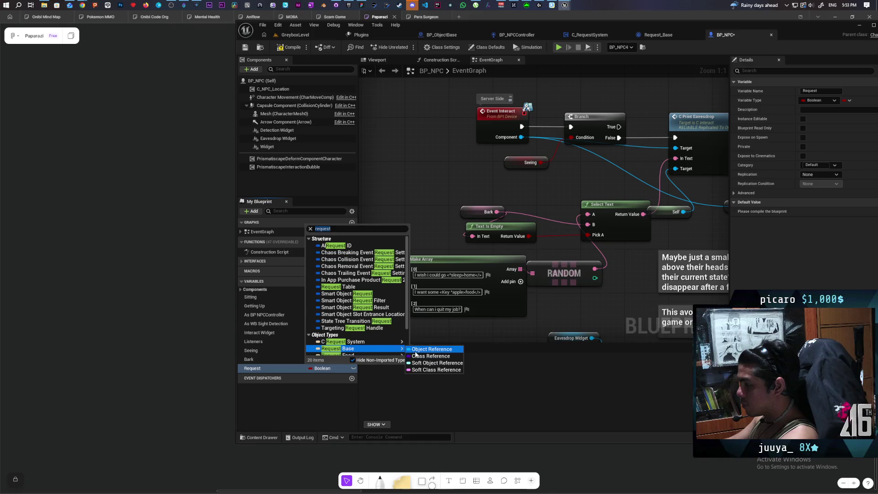
pyautogui.click(415, 350)
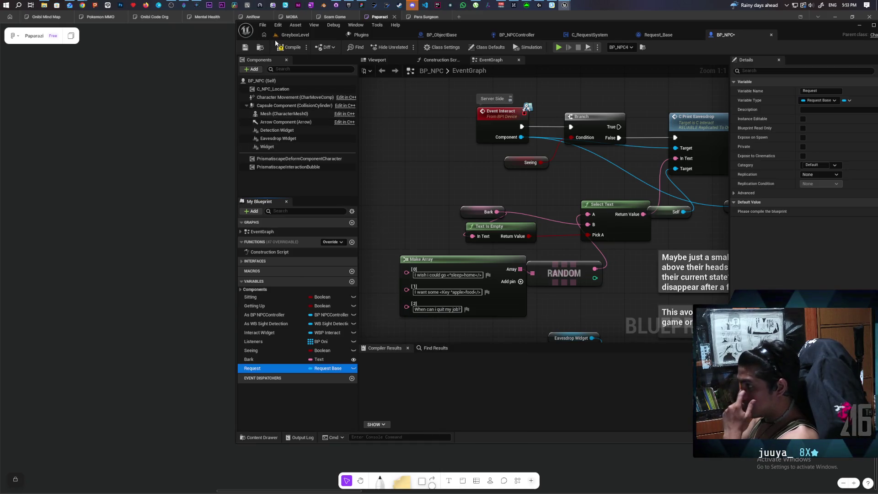
pyautogui.click(283, 51)
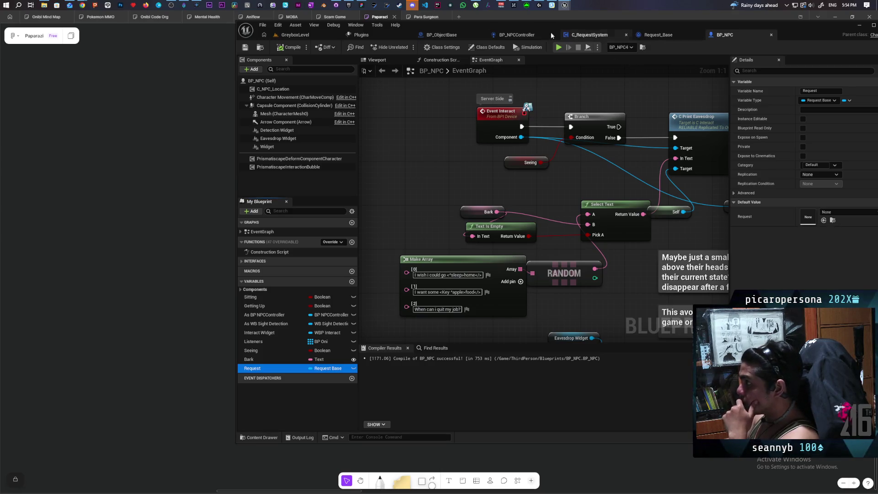
# Step: Back in BP_NPCController's Perception graph, add an As BP NPC getter and get its Request
pyautogui.click(514, 34)
pyautogui.scroll(4, 480, 173)
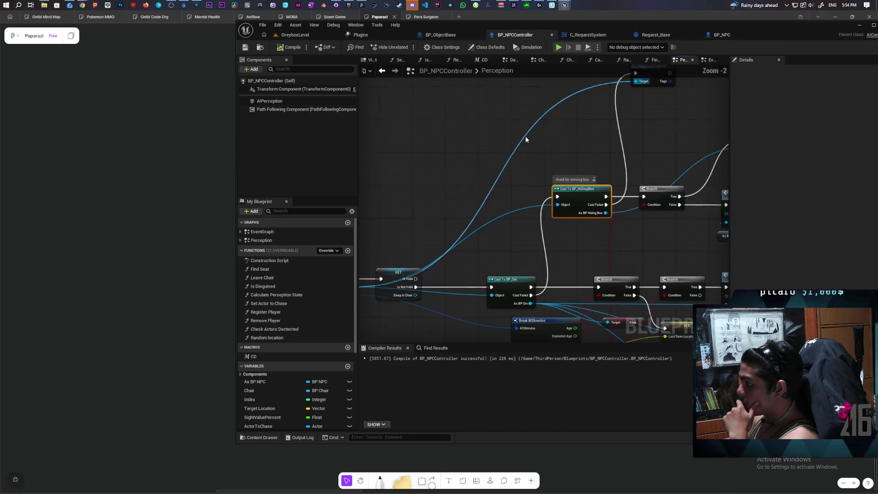
pyautogui.moveTo(473, 176)
pyautogui.mouseDown()
pyautogui.moveTo(514, 157)
pyautogui.moveTo(451, 174)
pyautogui.moveTo(453, 229)
pyautogui.mouseUp()
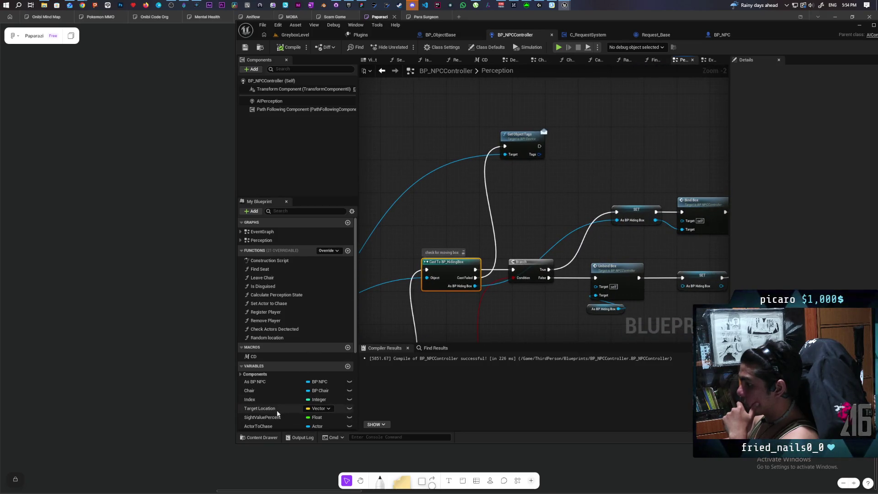
pyautogui.moveTo(256, 381)
pyautogui.mouseDown()
pyautogui.moveTo(434, 247)
pyautogui.moveTo(402, 218)
pyautogui.moveTo(450, 230)
pyautogui.mouseUp()
pyautogui.click(416, 223)
pyautogui.write('get requ')
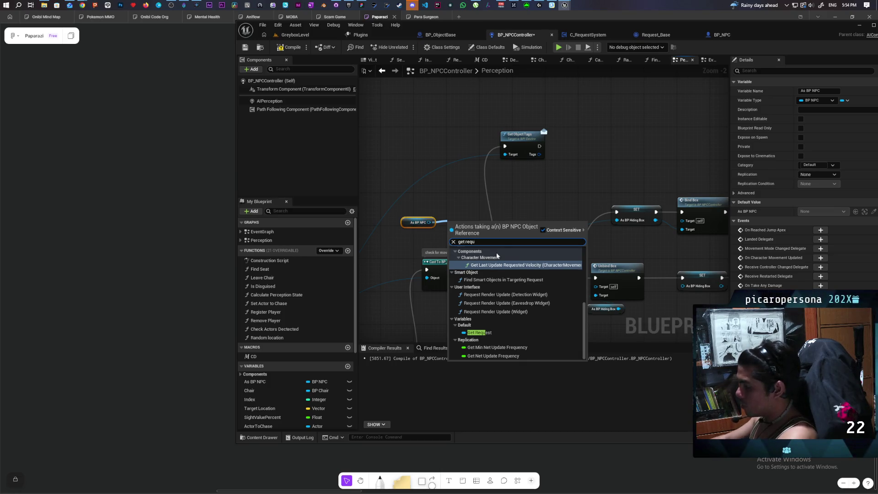
pyautogui.click(479, 332)
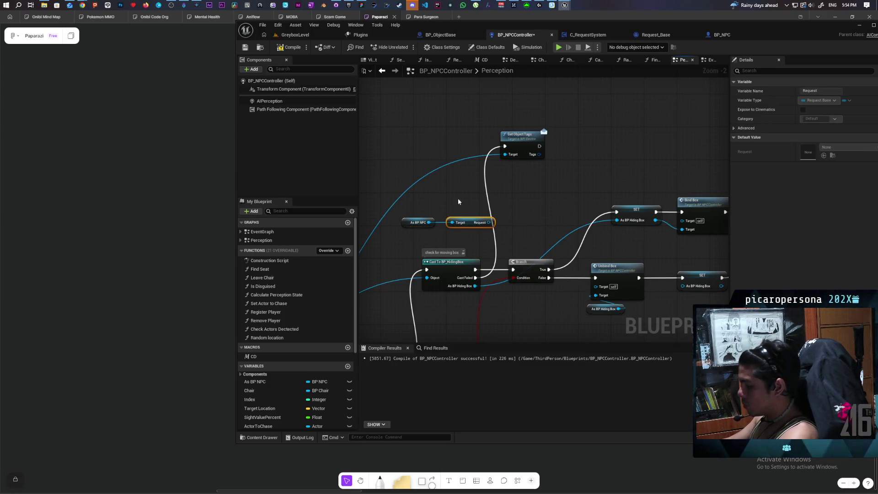
# Step: Check the Request with Is Valid, run it from Cast Failed, and chain it into Get Object Tags
pyautogui.hotkey('ctrl', 'v')
pyautogui.moveTo(488, 222)
pyautogui.mouseDown()
pyautogui.moveTo(462, 200)
pyautogui.moveTo(519, 186)
pyautogui.mouseUp()
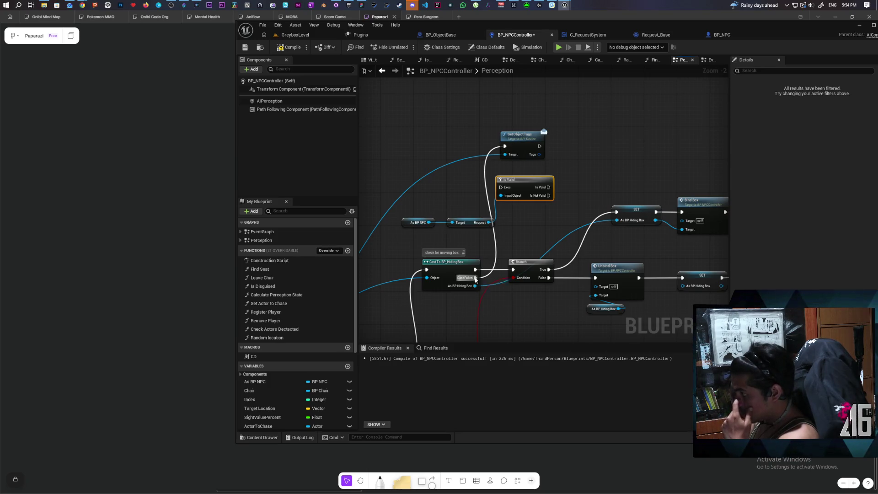
pyautogui.moveTo(475, 277); pyautogui.dragTo(500, 187)
pyautogui.moveTo(519, 134); pyautogui.dragTo(576, 146)
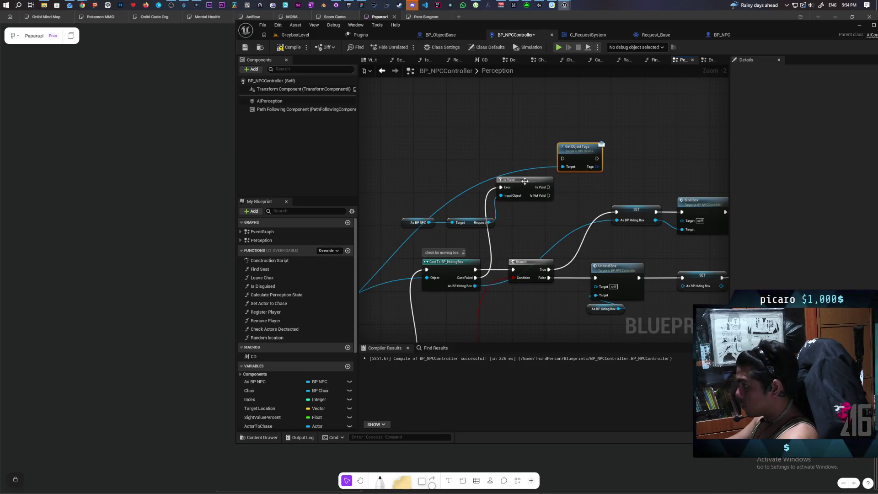
pyautogui.moveTo(525, 181)
pyautogui.mouseDown()
pyautogui.moveTo(507, 148)
pyautogui.moveTo(565, 160)
pyautogui.moveTo(524, 166)
pyautogui.mouseUp()
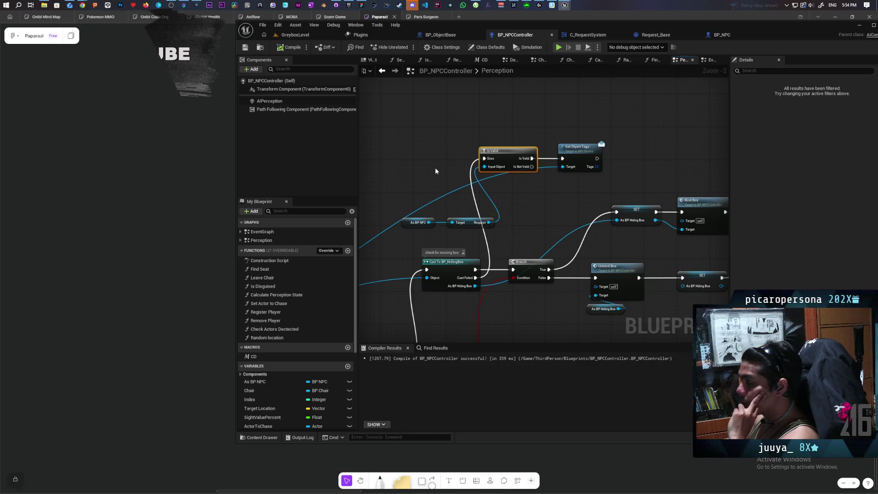
pyautogui.moveTo(535, 200); pyautogui.dragTo(543, 230)
pyautogui.moveTo(436, 248)
pyautogui.mouseDown()
pyautogui.moveTo(471, 259)
pyautogui.moveTo(459, 245)
pyautogui.mouseUp()
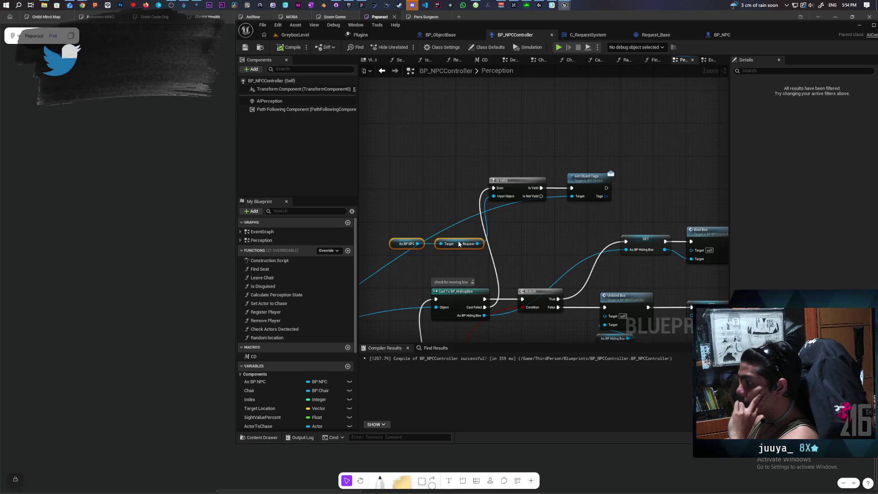
# Step: Add a Check Request call on the Request, with the perceived actor as its Object
pyautogui.moveTo(477, 243); pyautogui.dragTo(513, 243)
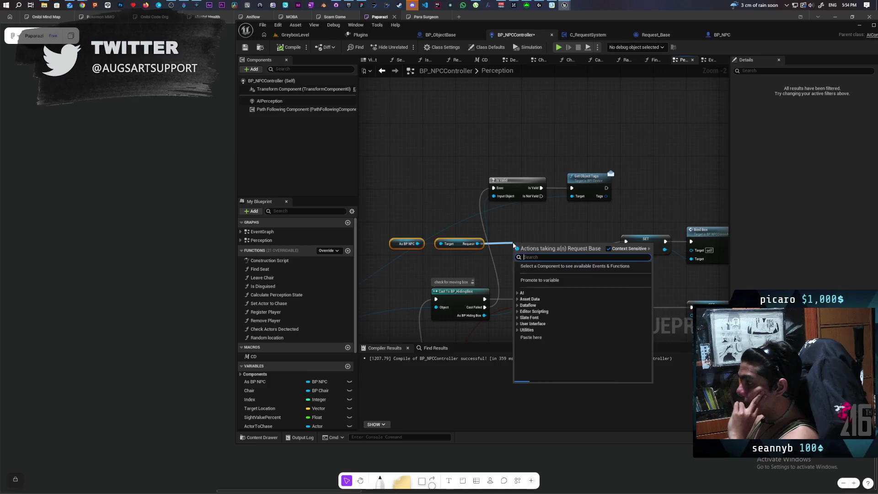
pyautogui.write('check')
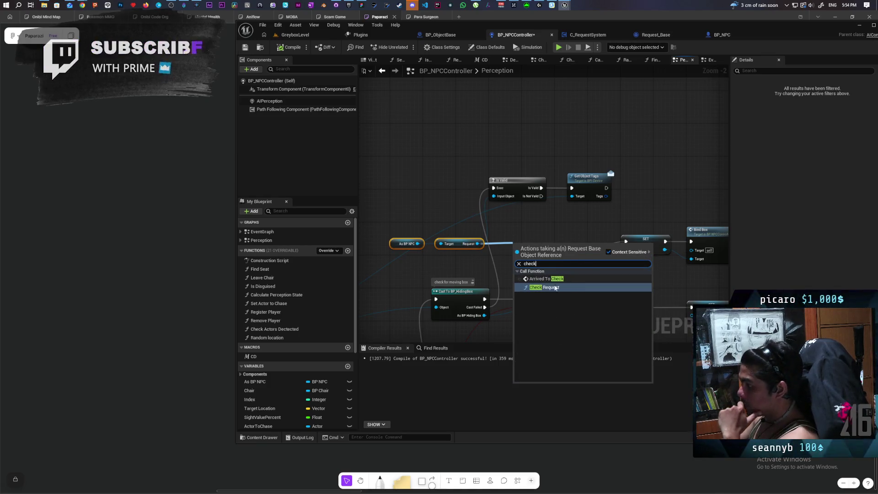
pyautogui.click(551, 287)
pyautogui.moveTo(514, 274); pyautogui.dragTo(514, 249)
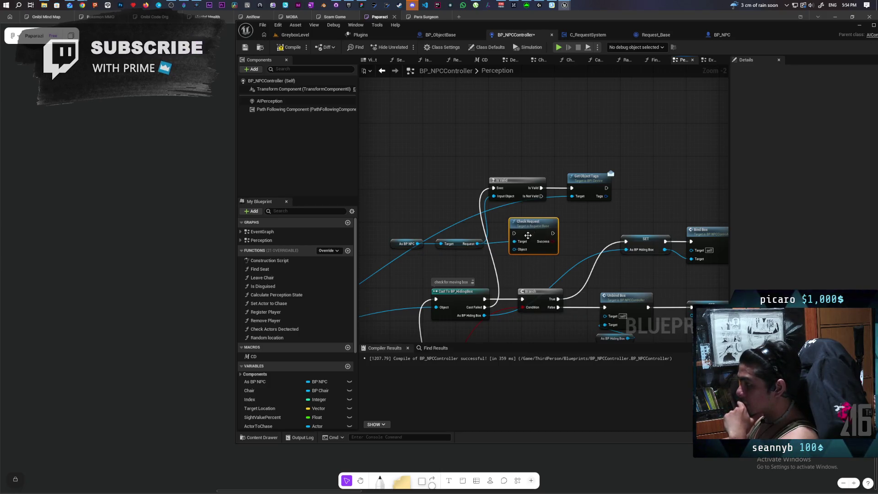
pyautogui.scroll(-2, 558, 235)
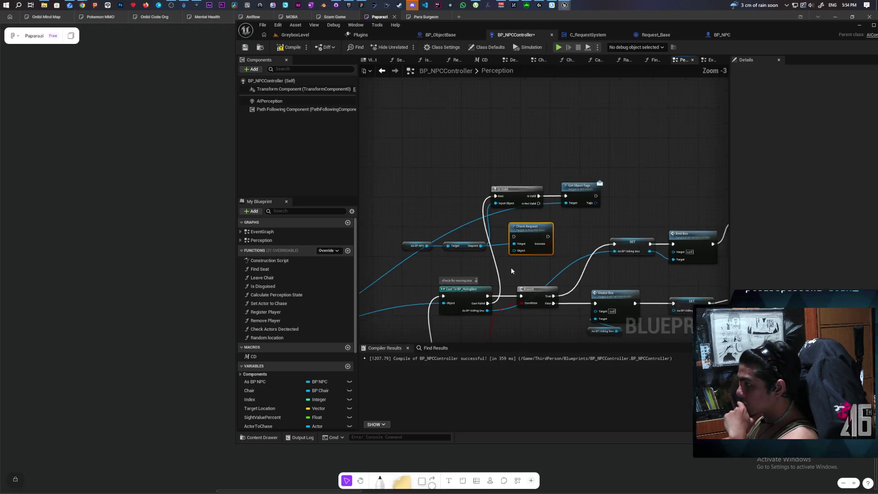
pyautogui.moveTo(421, 287)
pyautogui.mouseDown()
pyautogui.moveTo(500, 256)
pyautogui.moveTo(599, 185)
pyautogui.moveTo(607, 194)
pyautogui.mouseUp()
pyautogui.scroll(4, 493, 275)
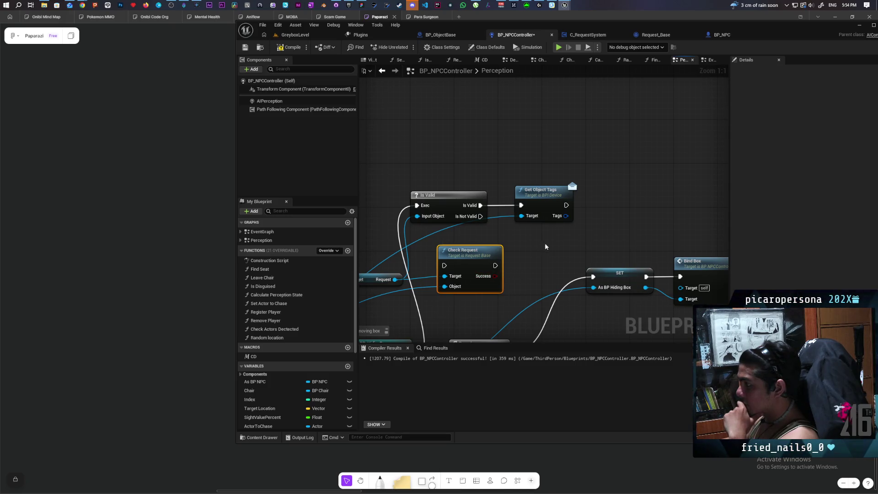
# Step: Replace Get Object Tags with Check Request, running it when the Request is valid
pyautogui.moveTo(619, 174); pyautogui.dragTo(538, 232)
pyautogui.press('Delete')
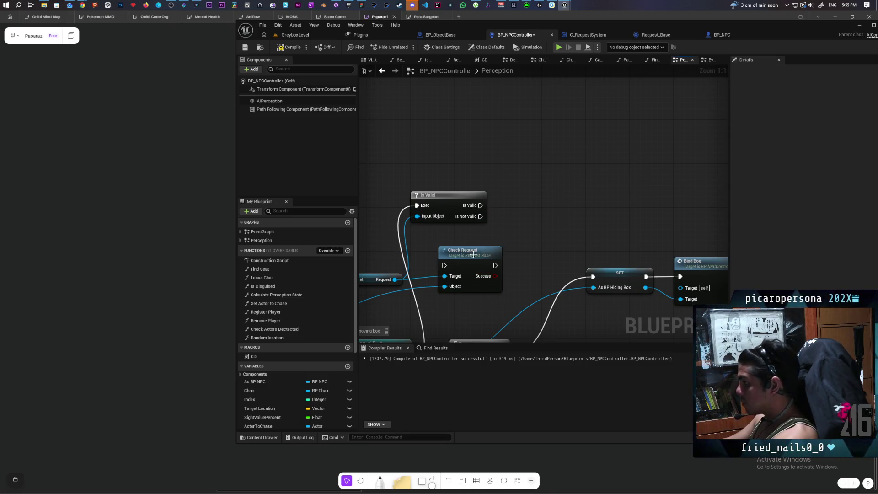
pyautogui.moveTo(462, 250); pyautogui.dragTo(539, 185)
pyautogui.moveTo(480, 206); pyautogui.dragTo(522, 199)
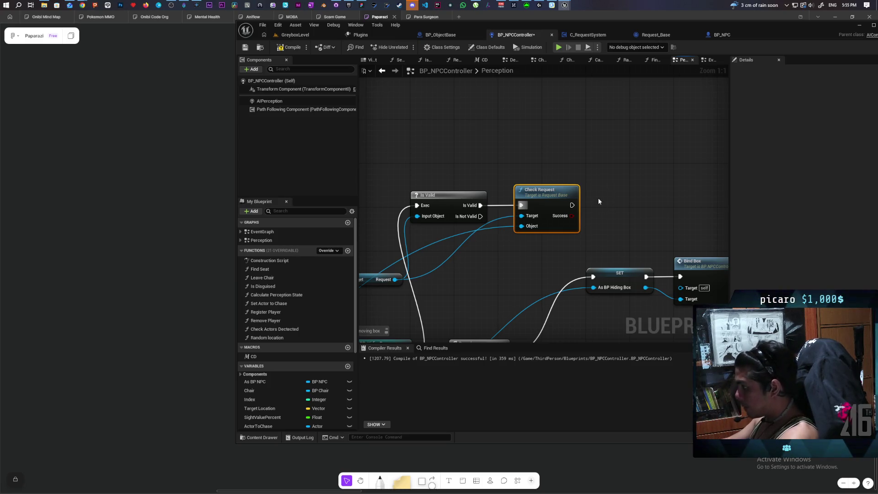
# Step: Branch on Check Request's Success and save the controller blueprint
pyautogui.click(613, 194)
pyautogui.moveTo(572, 205)
pyautogui.mouseDown()
pyautogui.moveTo(620, 205)
pyautogui.moveTo(602, 218)
pyautogui.moveTo(620, 216)
pyautogui.moveTo(529, 232)
pyautogui.mouseUp()
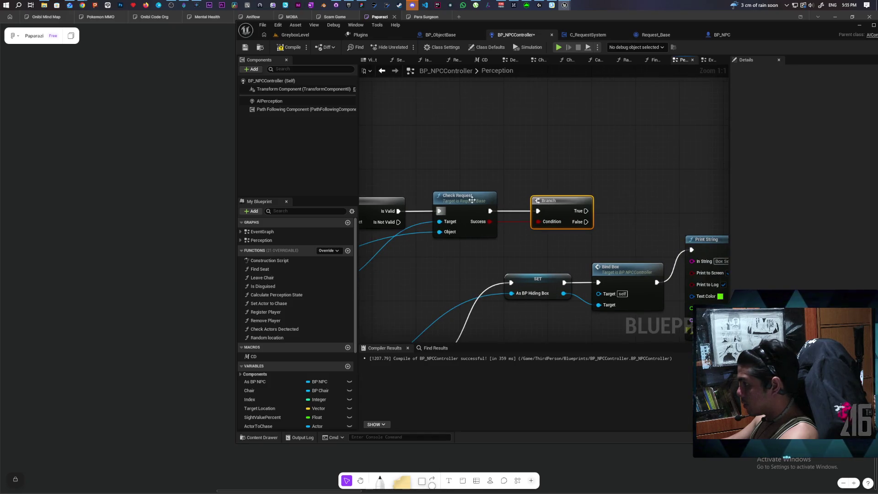
pyautogui.moveTo(471, 199); pyautogui.dragTo(466, 200)
pyautogui.moveTo(560, 204); pyautogui.dragTo(543, 203)
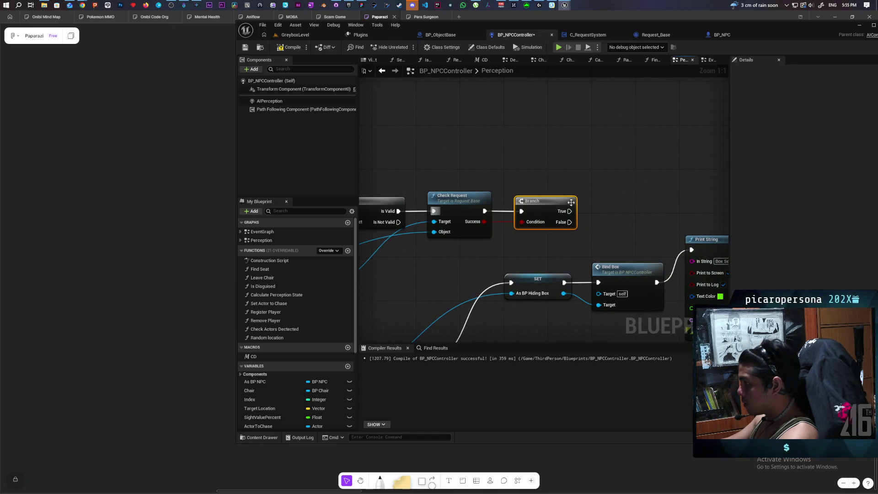
pyautogui.click(245, 49)
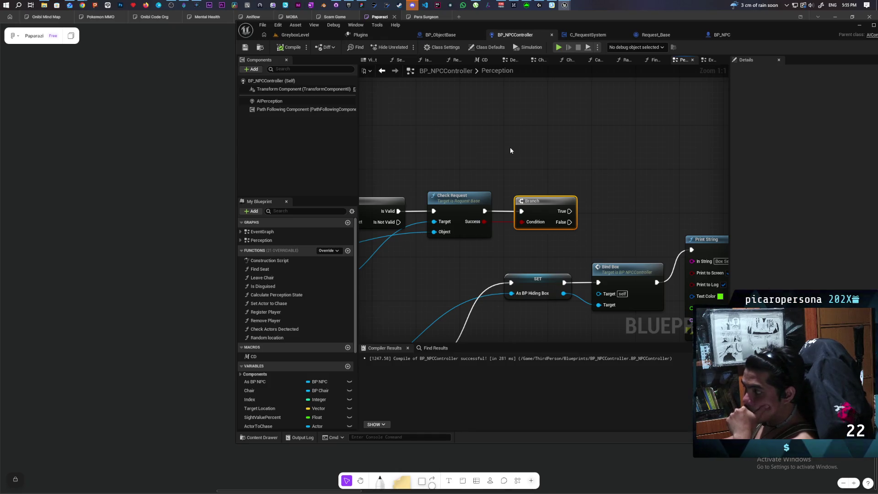
pyautogui.scroll(-3, 490, 145)
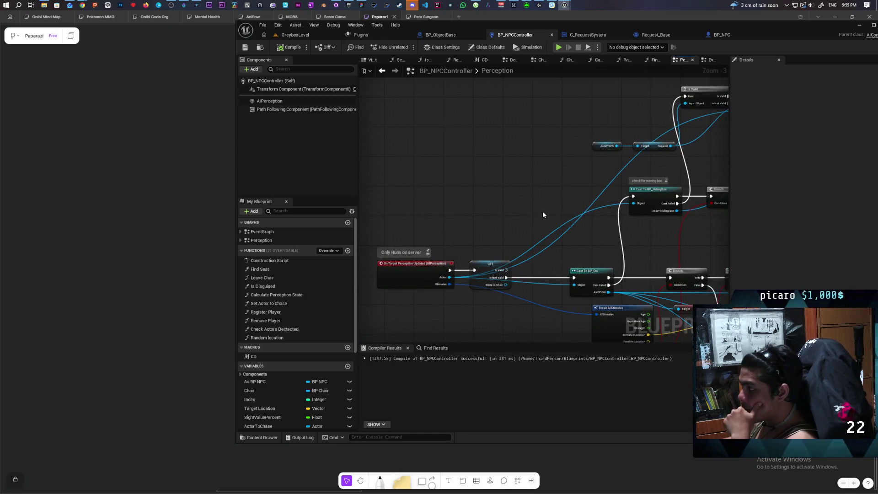
# Step: Add Complete Request on the Request at the Branch's True output, then compile and save
pyautogui.scroll(2, 543, 215)
pyautogui.moveTo(468, 182); pyautogui.dragTo(508, 187)
pyautogui.write('comple')
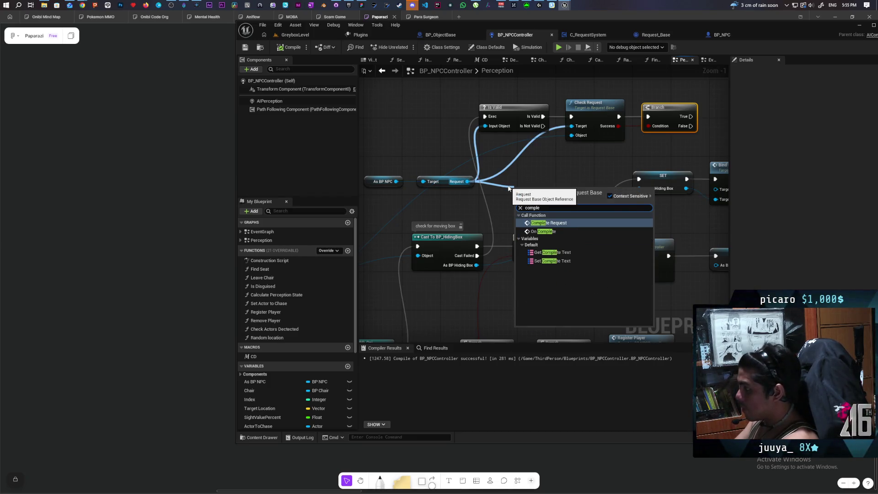
pyautogui.press('Return')
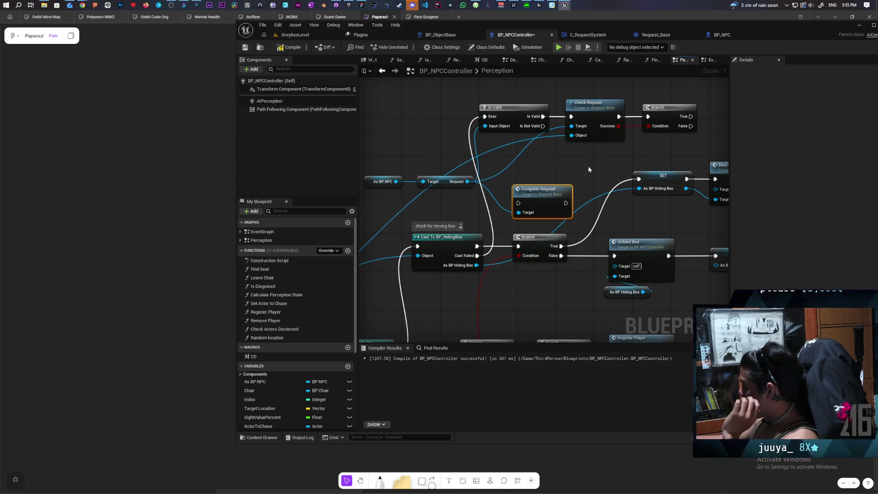
pyautogui.moveTo(432, 135)
pyautogui.mouseDown()
pyautogui.moveTo(630, 147)
pyautogui.moveTo(561, 142)
pyautogui.mouseUp()
pyautogui.moveTo(498, 238)
pyautogui.mouseDown()
pyautogui.moveTo(624, 144)
pyautogui.moveTo(607, 146)
pyautogui.mouseUp()
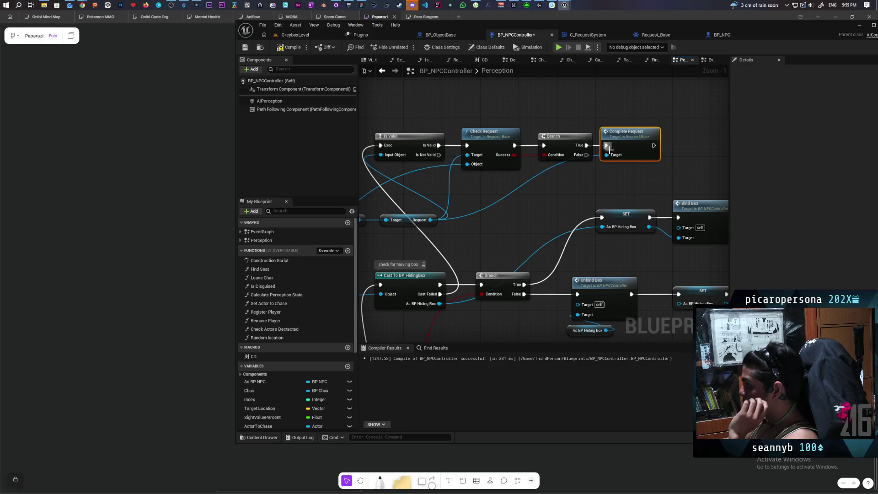
pyautogui.click(288, 51)
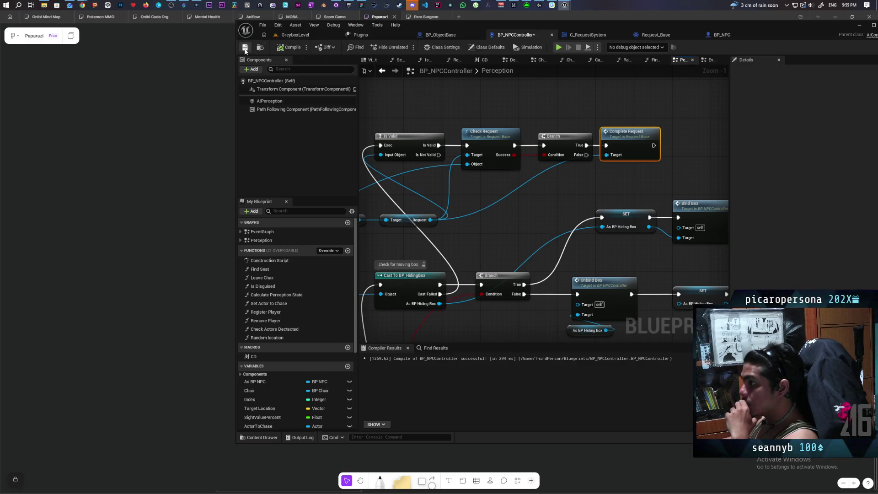
pyautogui.hotkey('ctrl', 's')
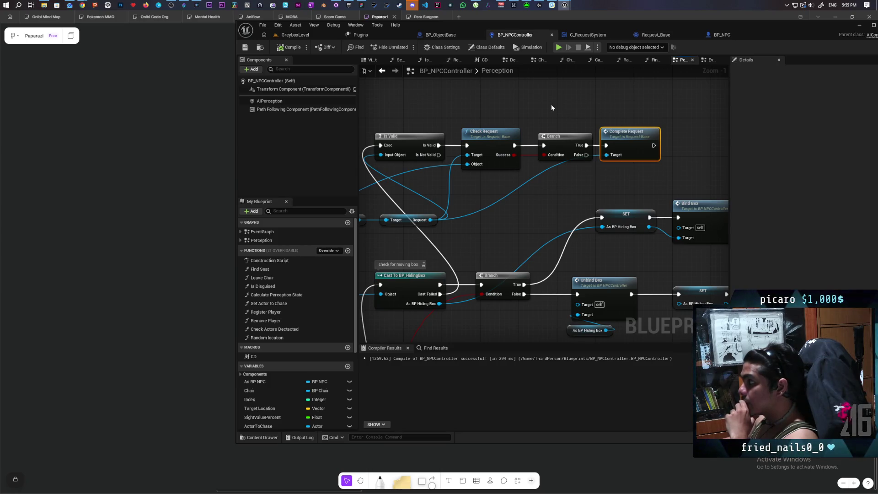
# Step: Return to GreyboxLevel, filter BP_NPC4's details by 'tag', save, and browse Content/Core/Requests
pyautogui.click(309, 38)
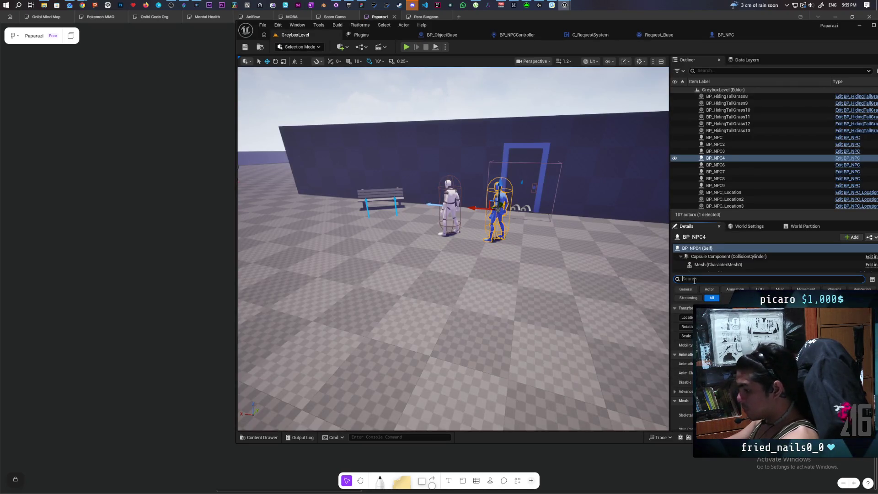
pyautogui.write('tag')
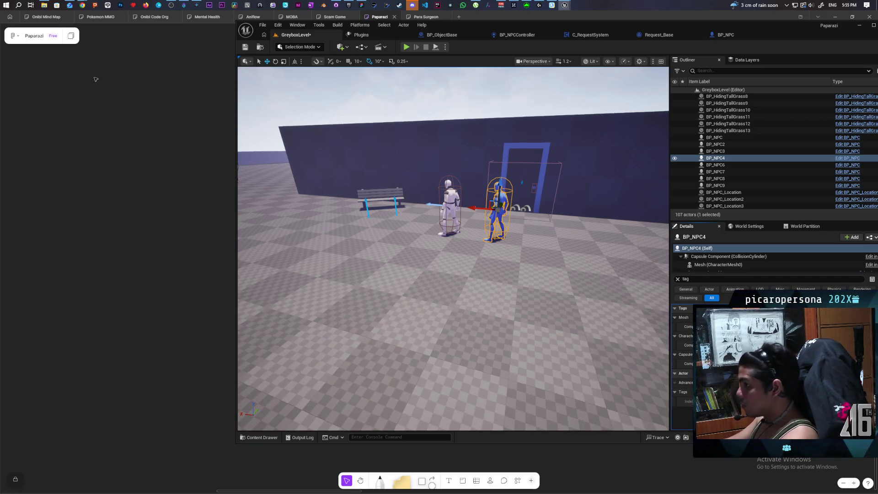
pyautogui.click(247, 47)
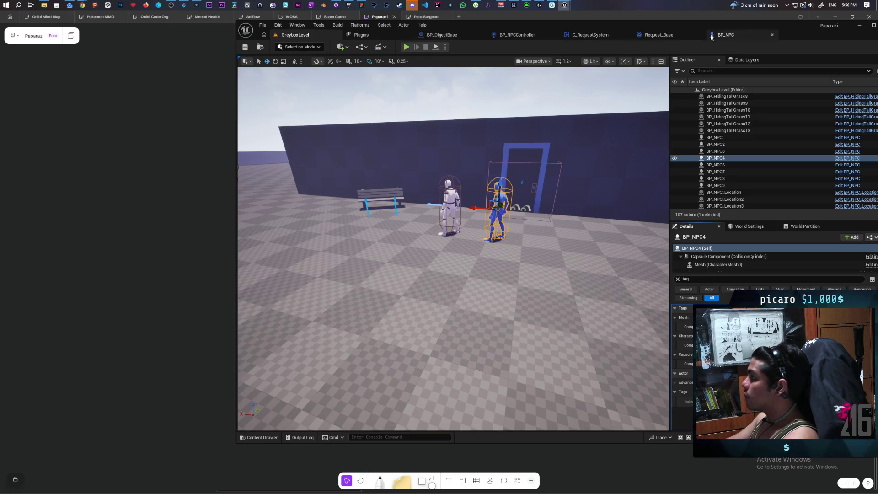
pyautogui.click(272, 437)
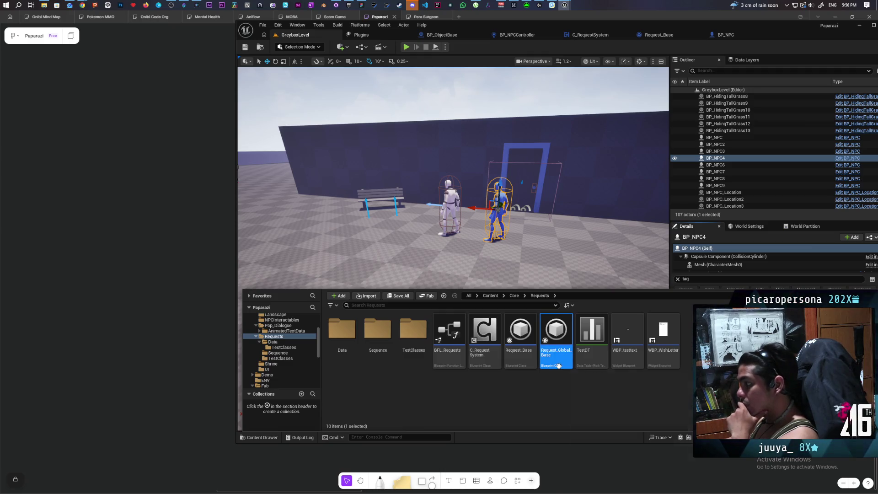
pyautogui.moveTo(558, 366)
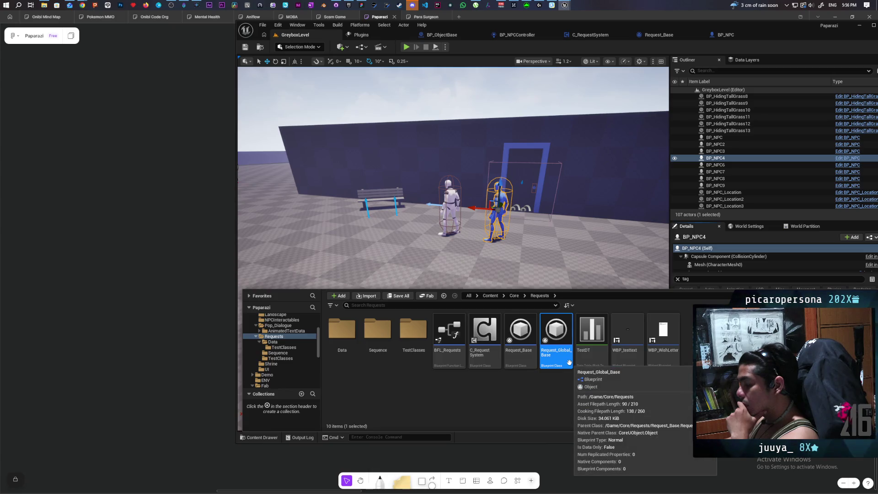
# Step: Open the Request_Global_Base blueprint and widen its event graph comment box to the right
pyautogui.moveTo(522, 367)
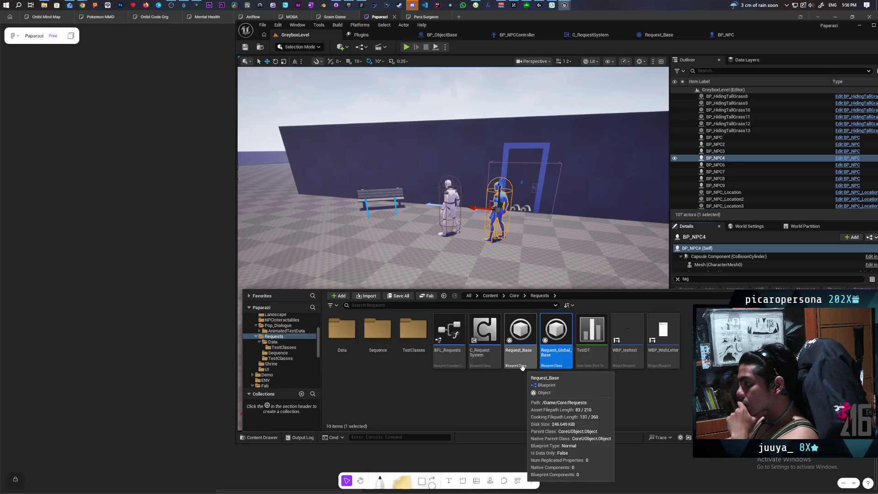
pyautogui.doubleClick(556, 361)
pyautogui.moveTo(442, 342)
pyautogui.mouseDown()
pyautogui.moveTo(462, 164)
pyautogui.moveTo(496, 90)
pyautogui.mouseUp()
pyautogui.scroll(3, 387, 278)
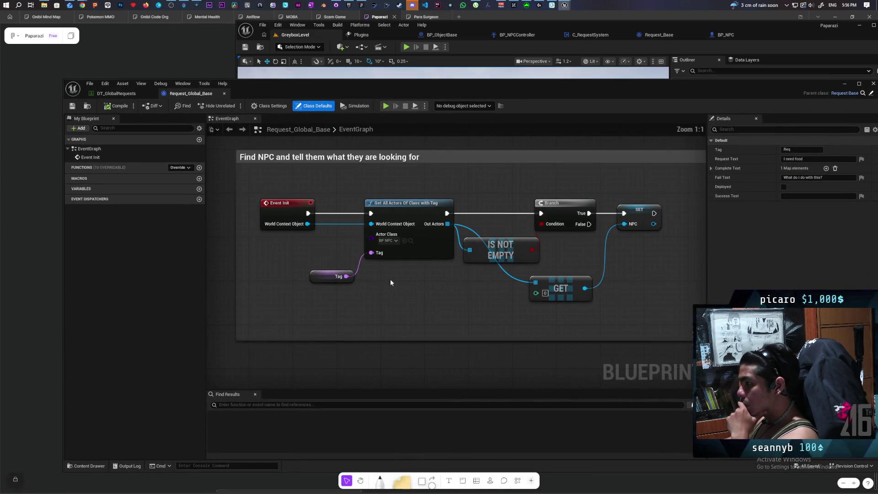
pyautogui.moveTo(410, 291); pyautogui.dragTo(364, 296)
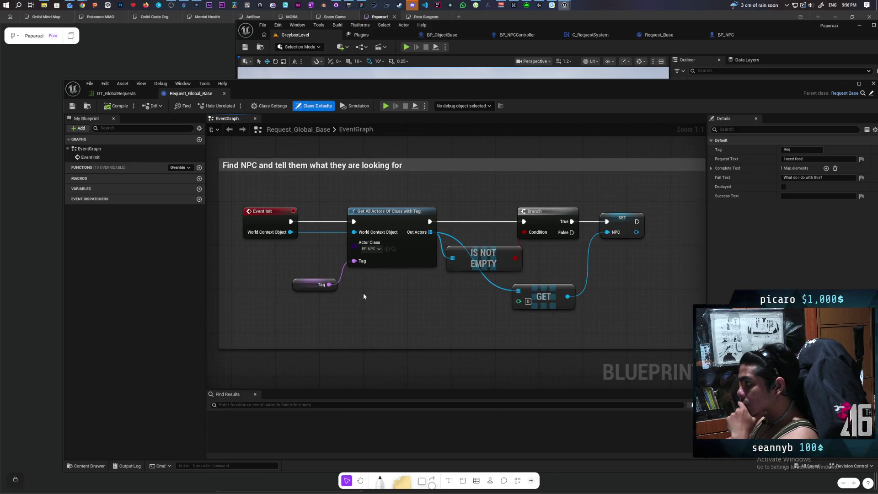
pyautogui.moveTo(264, 192)
pyautogui.mouseDown()
pyautogui.moveTo(375, 253)
pyautogui.moveTo(610, 308)
pyautogui.mouseUp()
pyautogui.moveTo(609, 308); pyautogui.dragTo(457, 317)
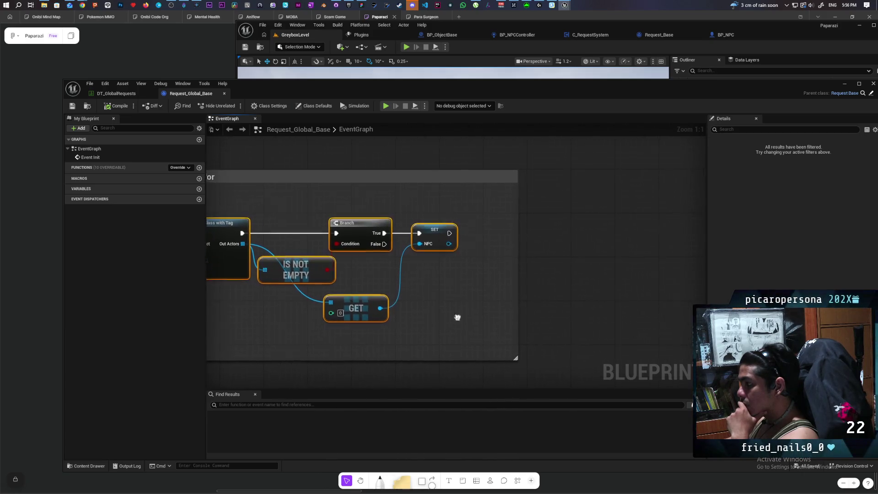
pyautogui.moveTo(517, 264); pyautogui.dragTo(681, 265)
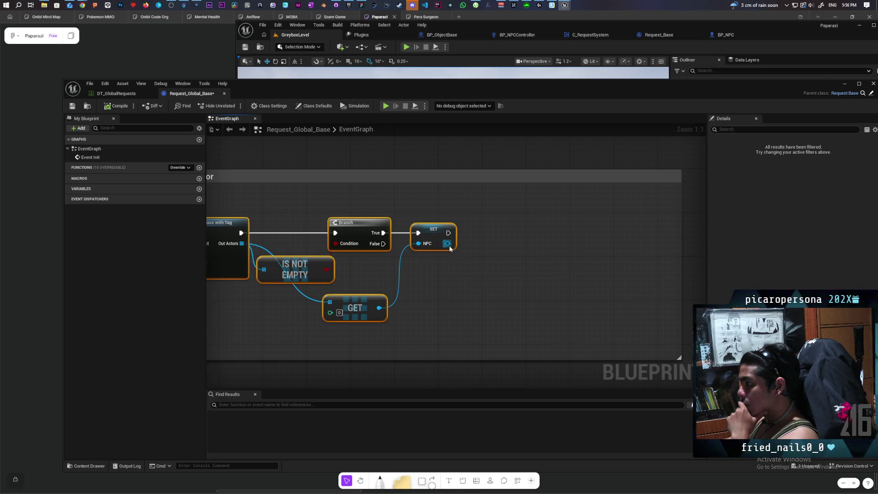
# Step: Set the found NPC's Request to Self, executing right after Set NPC
pyautogui.moveTo(449, 247); pyautogui.dragTo(487, 275)
pyautogui.write('se')
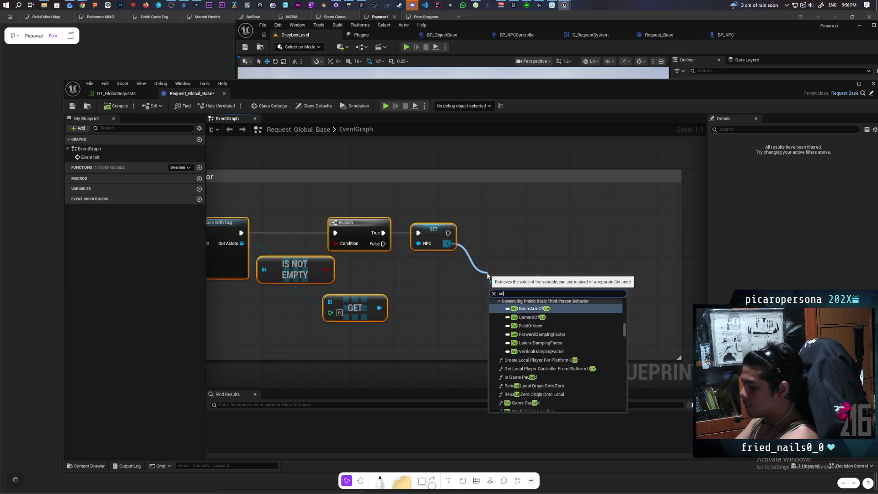
pyautogui.write('t')
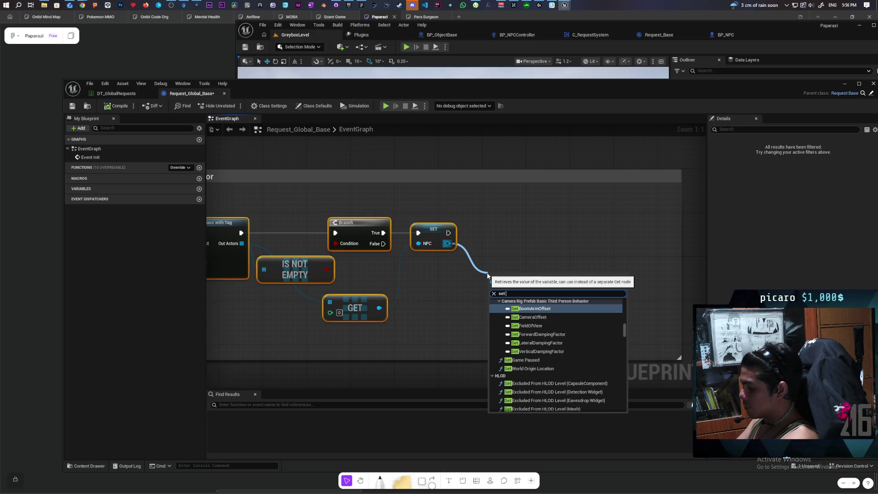
pyautogui.write(' requ')
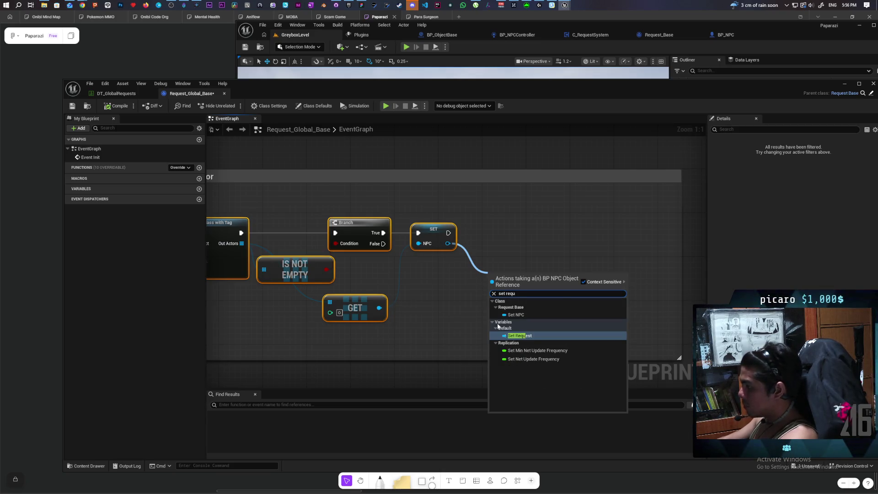
pyautogui.click(537, 333)
pyautogui.moveTo(495, 291); pyautogui.dragTo(452, 331)
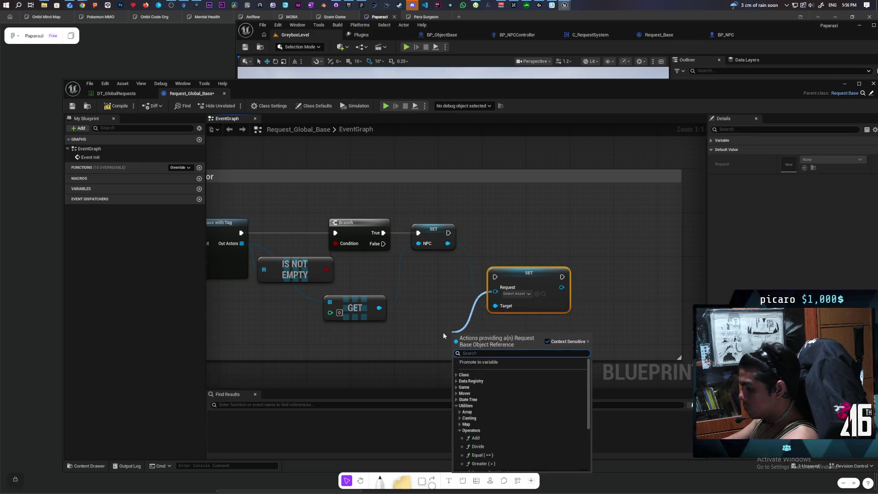
pyautogui.click(461, 361)
pyautogui.moveTo(525, 272); pyautogui.dragTo(520, 223)
pyautogui.moveTo(448, 233); pyautogui.dragTo(490, 229)
pyautogui.moveTo(503, 230); pyautogui.dragTo(505, 235)
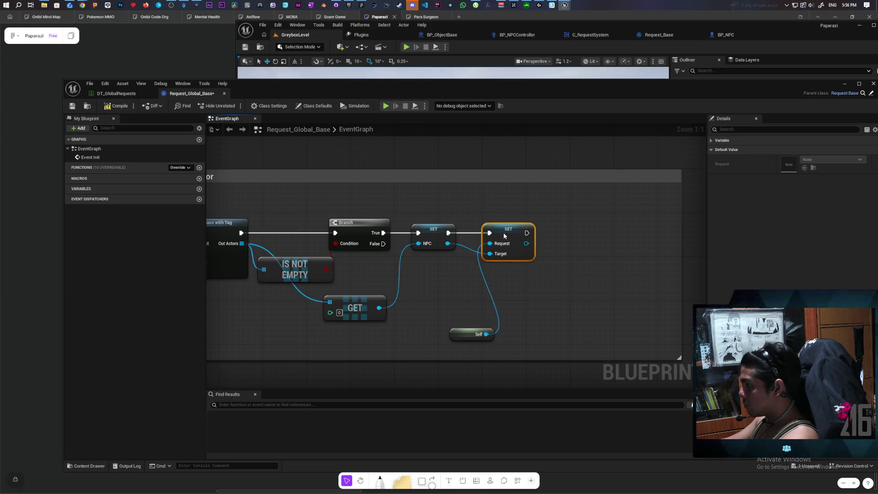
pyautogui.moveTo(475, 334)
pyautogui.mouseDown()
pyautogui.moveTo(448, 271)
pyautogui.moveTo(444, 279)
pyautogui.mouseUp()
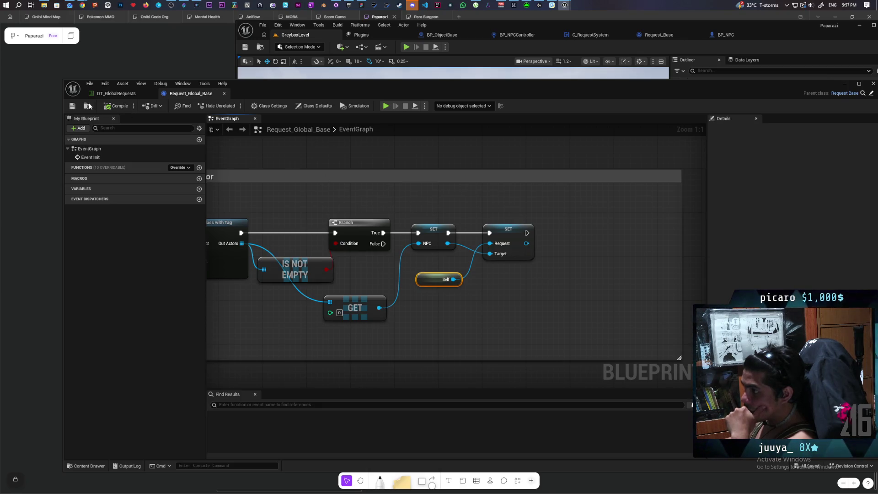
# Step: Save Request_Global_Base and rearrange its editor window beside BP_NPC
pyautogui.click(72, 106)
pyautogui.moveTo(770, 93); pyautogui.dragTo(708, 96)
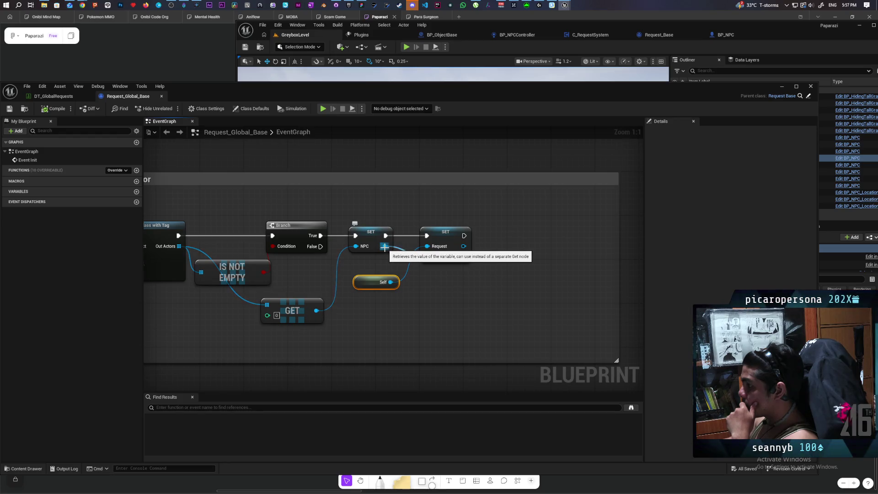
pyautogui.moveTo(384, 246); pyautogui.dragTo(450, 299)
pyautogui.click(725, 35)
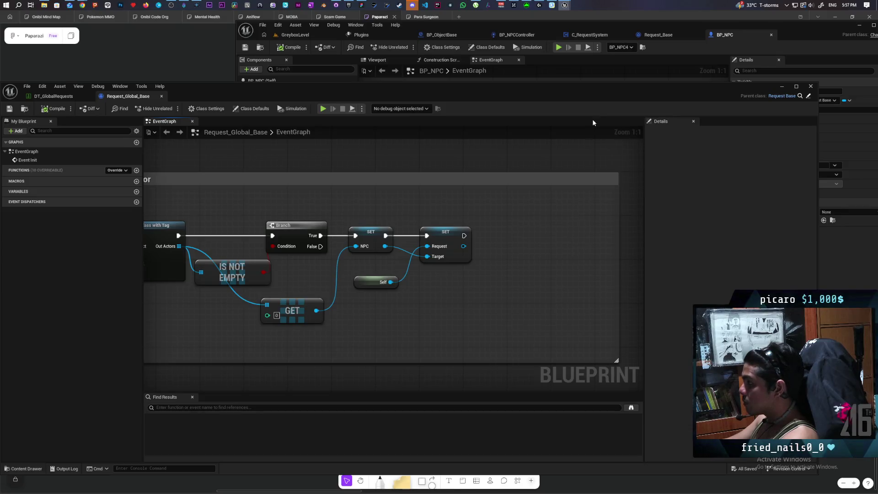
pyautogui.moveTo(604, 98)
pyautogui.mouseDown()
pyautogui.moveTo(562, 366)
pyautogui.moveTo(525, 329)
pyautogui.moveTo(565, 116)
pyautogui.moveTo(590, 106)
pyautogui.mouseUp()
# Step: Add a Set Bark node on the found NPC, placed after Set Request
pyautogui.moveTo(408, 258); pyautogui.dragTo(452, 314)
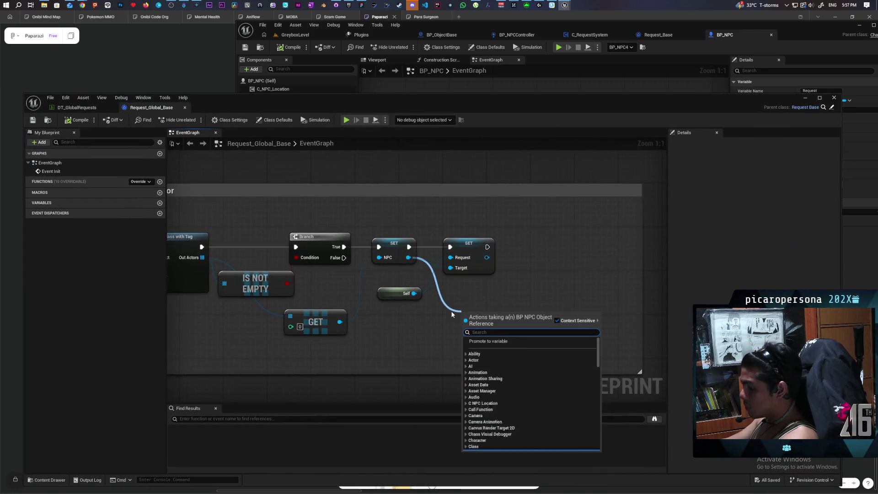
pyautogui.write('set bark')
pyautogui.press('Return')
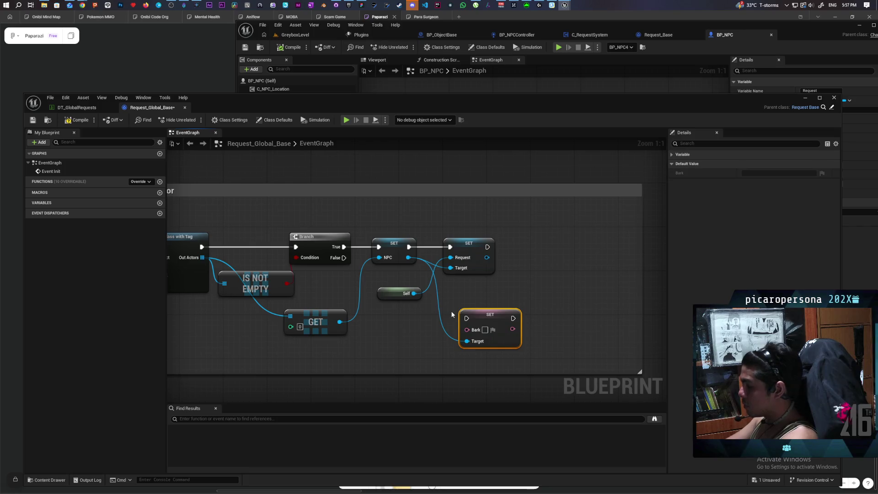
pyautogui.moveTo(484, 313)
pyautogui.mouseDown()
pyautogui.moveTo(533, 241)
pyautogui.moveTo(487, 247)
pyautogui.moveTo(546, 250)
pyautogui.mouseUp()
pyautogui.click(447, 301)
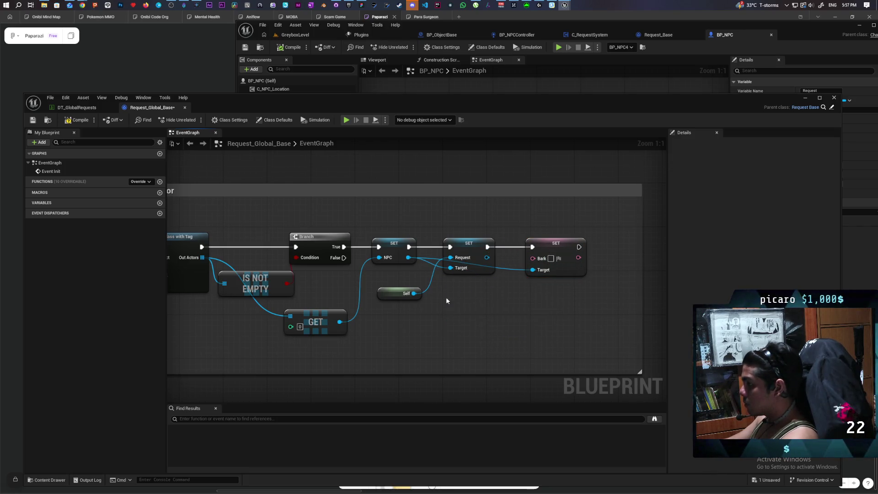
# Step: Feed a Request Text variable getter into Set Bark's Bark input
pyautogui.rightClick(458, 319)
pyautogui.write('get text')
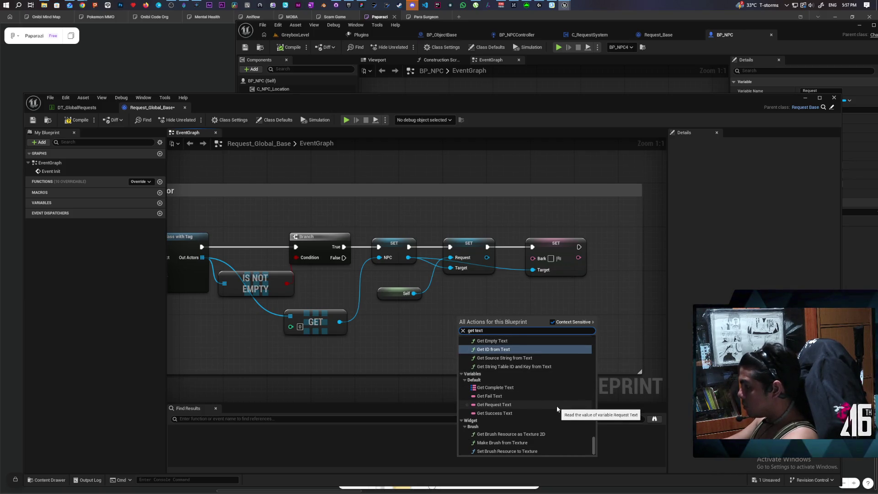
pyautogui.click(525, 405)
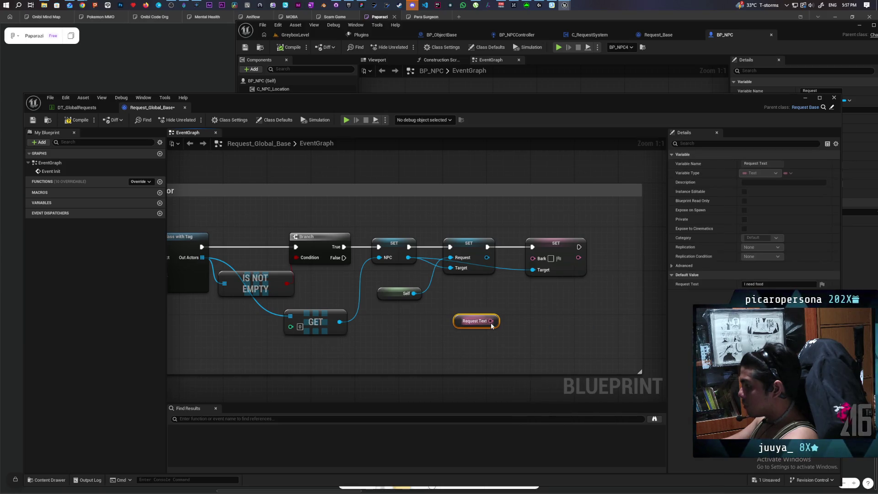
pyautogui.moveTo(491, 320); pyautogui.dragTo(532, 257)
pyautogui.moveTo(464, 322); pyautogui.dragTo(482, 301)
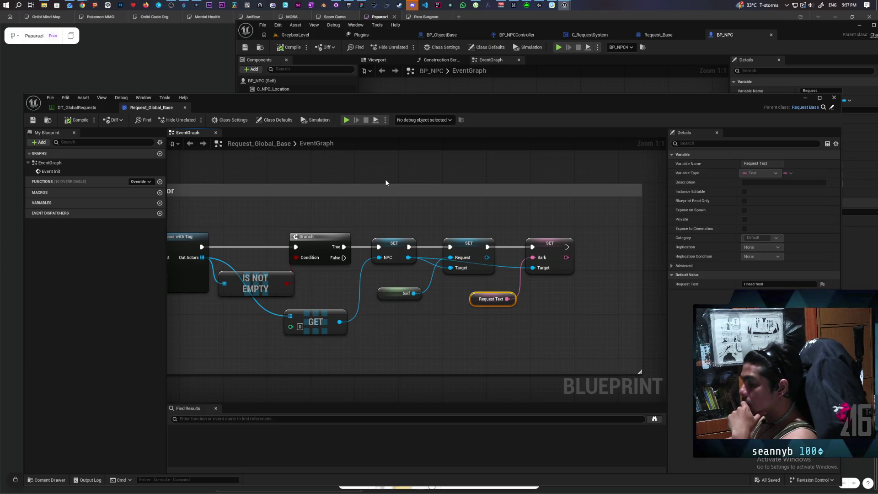
pyautogui.scroll(-3, 385, 183)
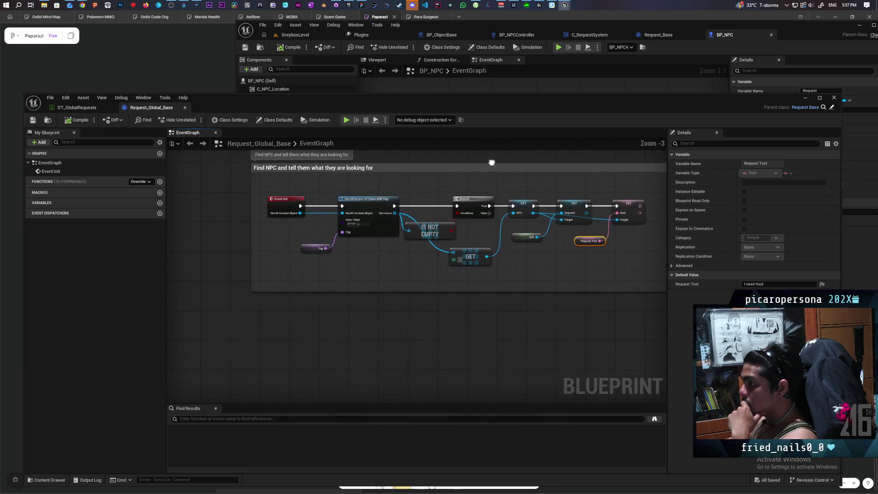
# Step: Browse the overridable functions list and close it without overriding anything
pyautogui.scroll(-3, 348, 292)
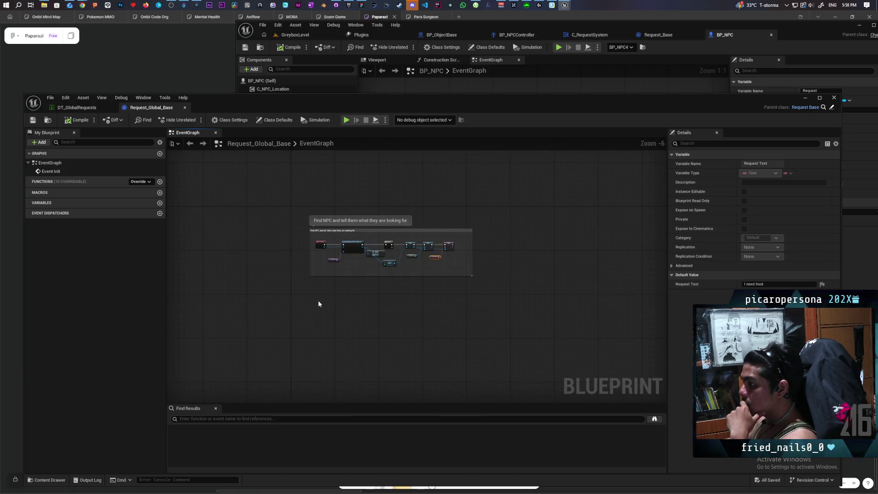
pyautogui.scroll(2, 319, 303)
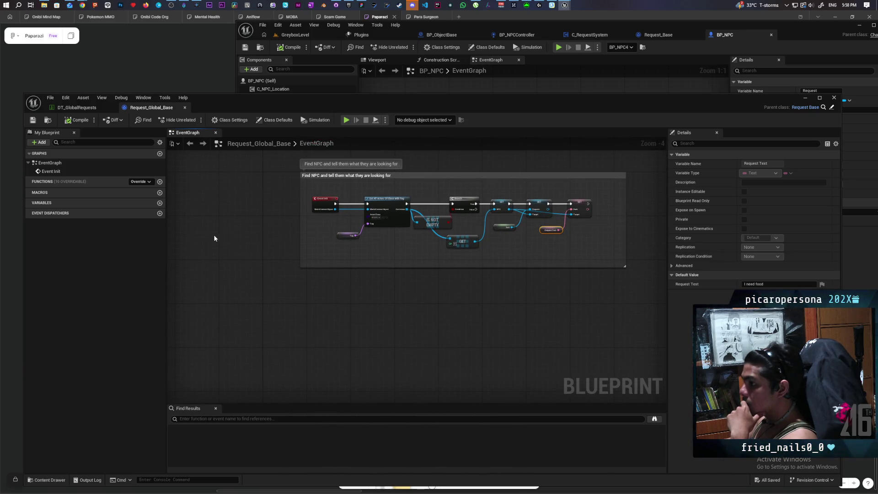
pyautogui.click(147, 181)
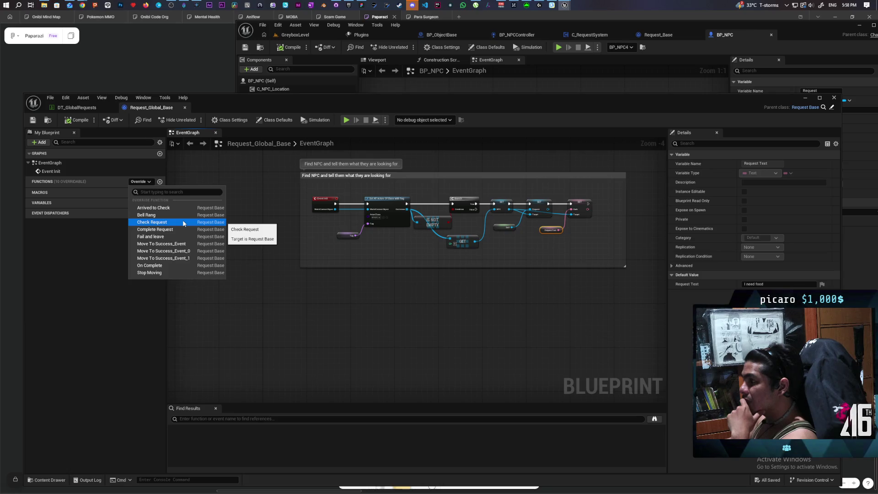
pyautogui.click(455, 263)
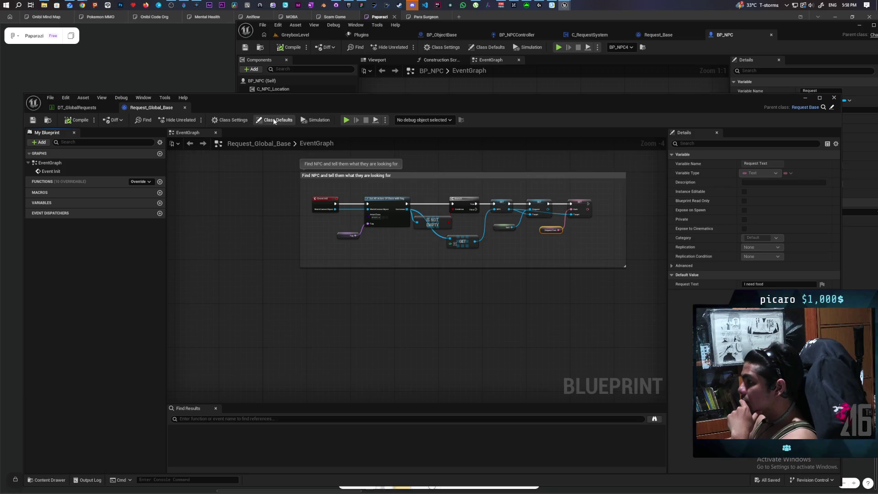
# Step: Show Class Defaults, expand Complete Text, and inspect the Object key's gameplay tag choices
pyautogui.click(274, 120)
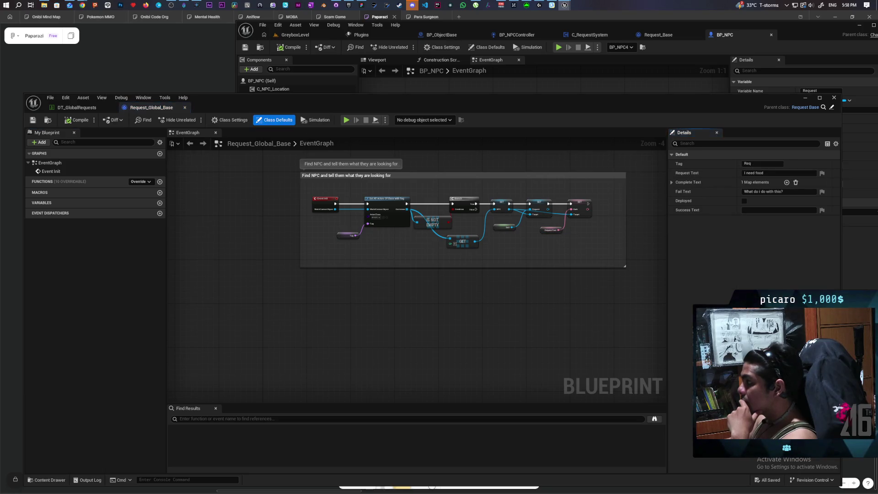
pyautogui.click(672, 183)
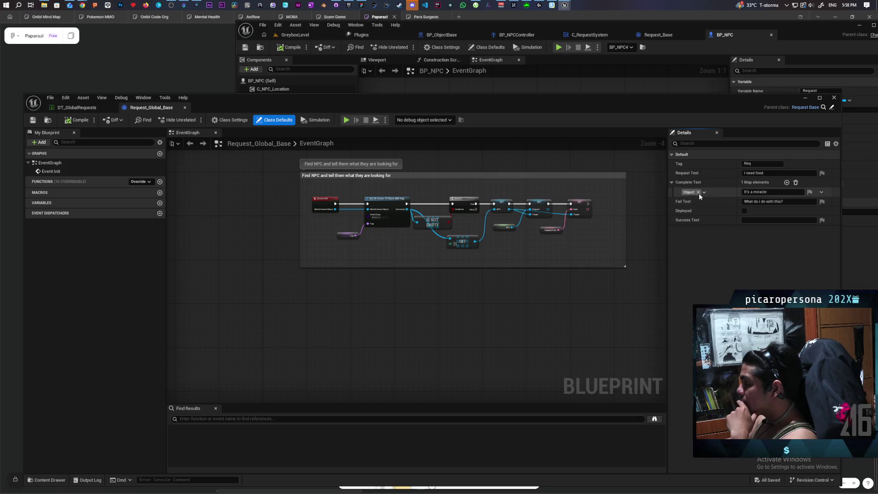
pyautogui.click(704, 192)
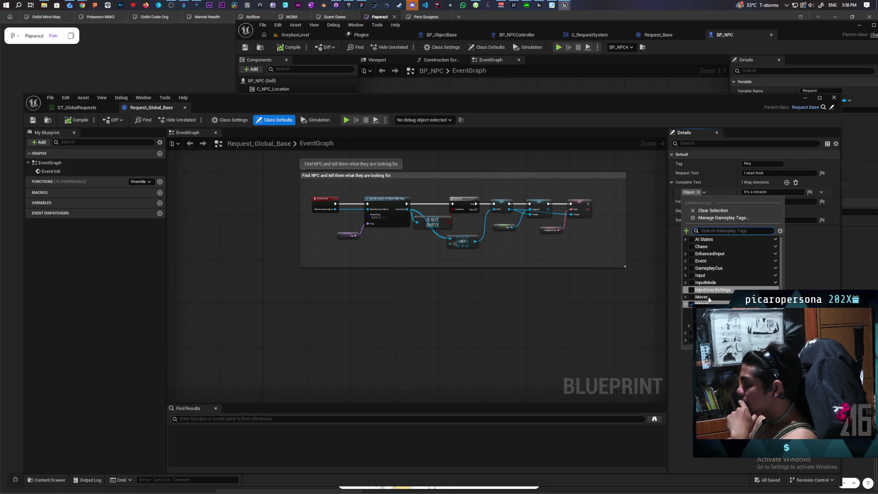
pyautogui.press('Escape')
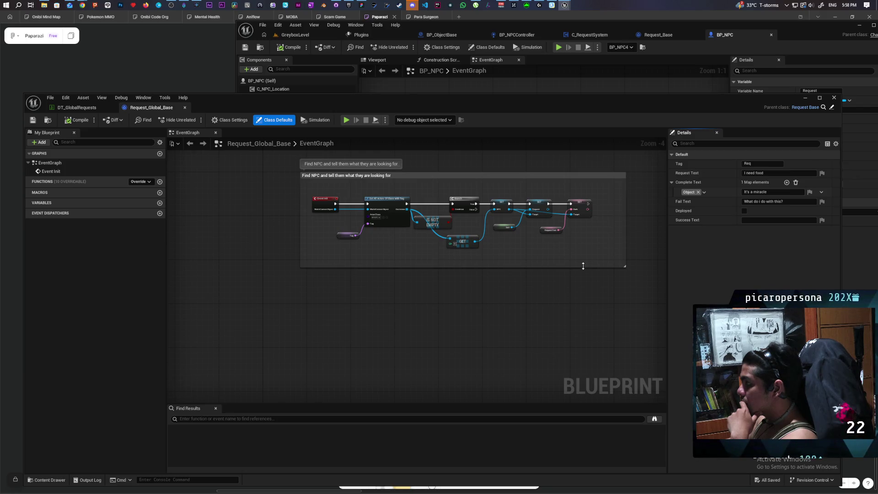
pyautogui.scroll(4, 555, 249)
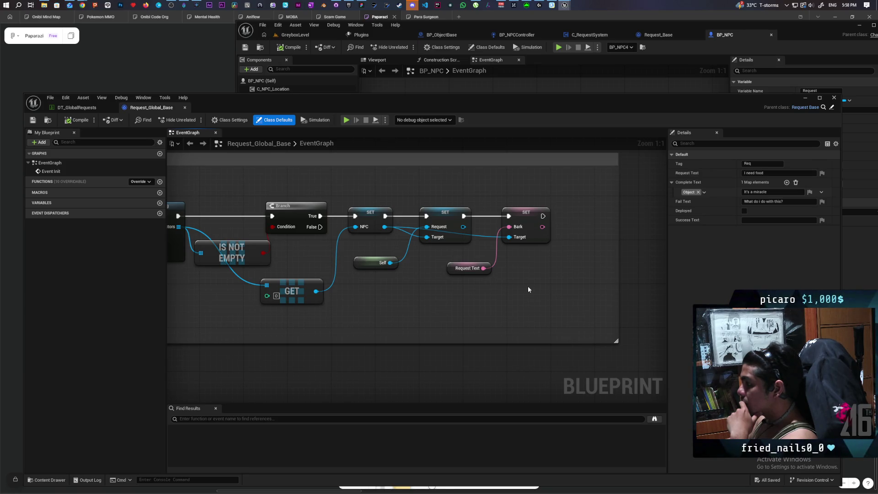
# Step: Tidy the Request Text getter, add an Event Complete Request node, and save Request_Global_Base
pyautogui.moveTo(453, 267); pyautogui.dragTo(453, 266)
pyautogui.click(457, 279)
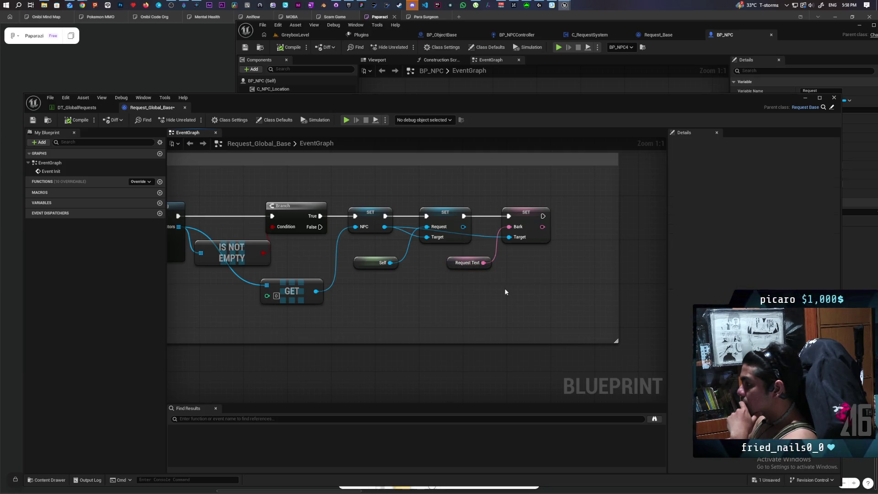
pyautogui.scroll(-3, 538, 258)
pyautogui.rightClick(215, 347)
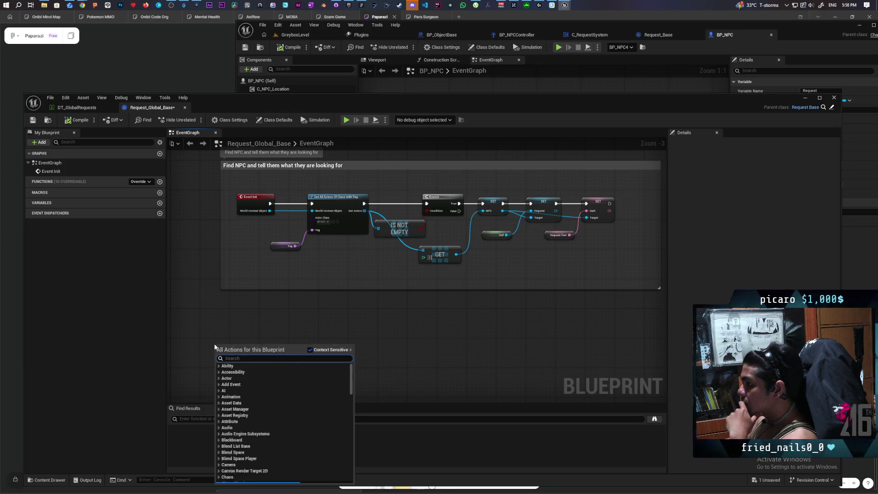
pyautogui.write('complet')
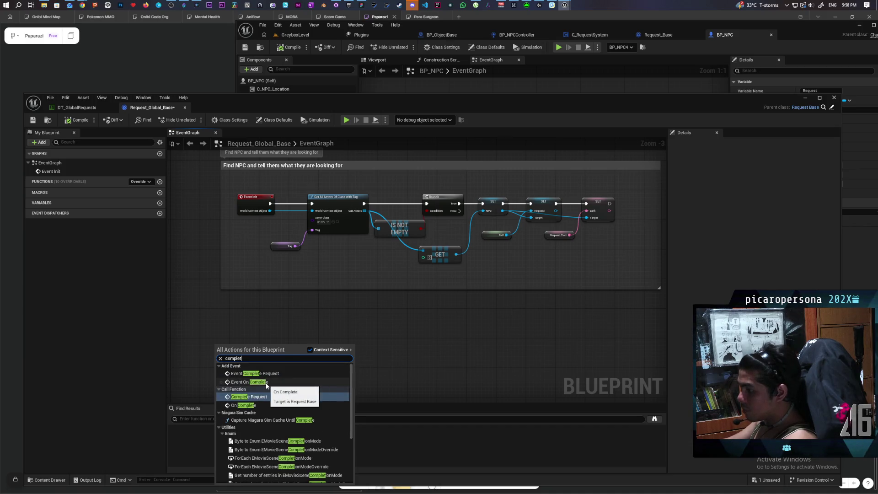
pyautogui.scroll(1, 270, 382)
pyautogui.click(272, 374)
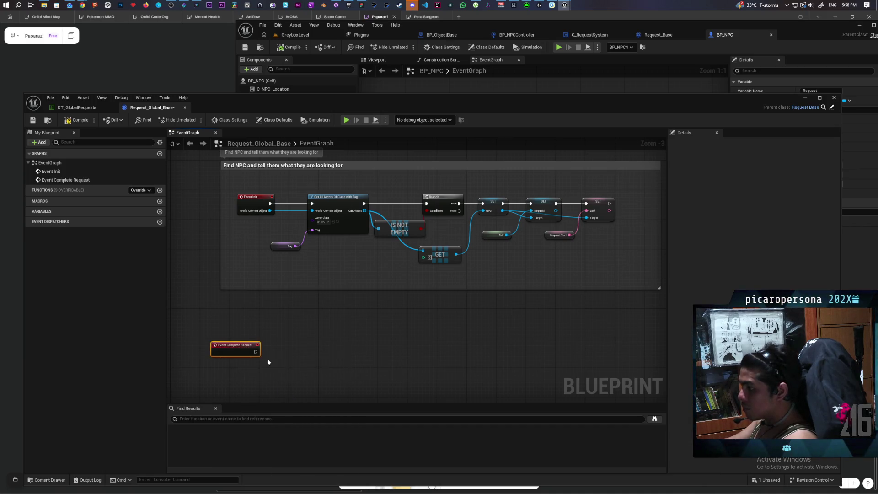
pyautogui.scroll(1, 268, 361)
pyautogui.hotkey('ctrl', 's')
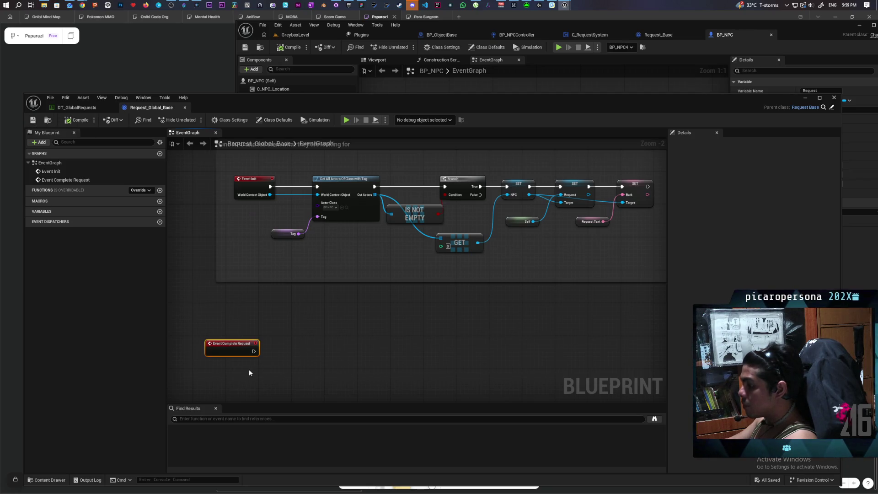
pyautogui.moveTo(623, 102)
pyautogui.mouseDown()
pyautogui.moveTo(593, 278)
pyautogui.moveTo(582, 199)
pyautogui.mouseUp()
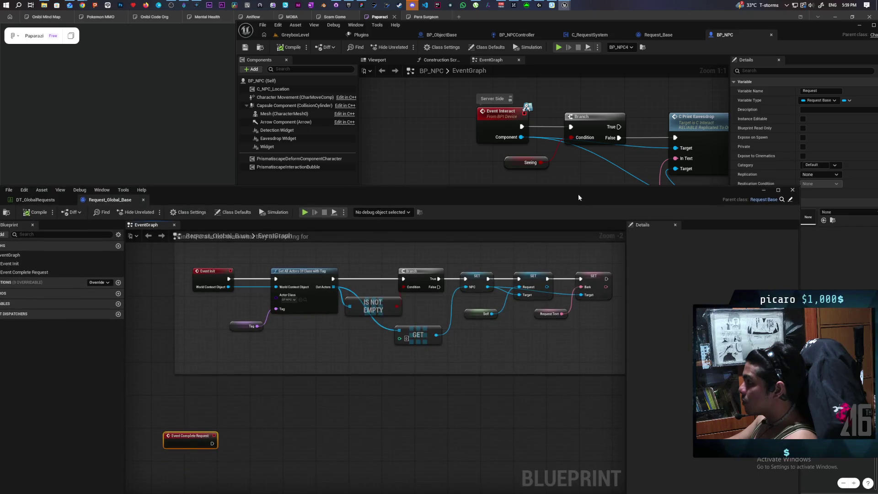
# Step: Review the C_RequestSystem blueprint and Request_Base's Check Request function
pyautogui.scroll(-2, 594, 155)
pyautogui.moveTo(677, 170)
pyautogui.mouseDown()
pyautogui.moveTo(529, 162)
pyautogui.moveTo(575, 134)
pyautogui.mouseUp()
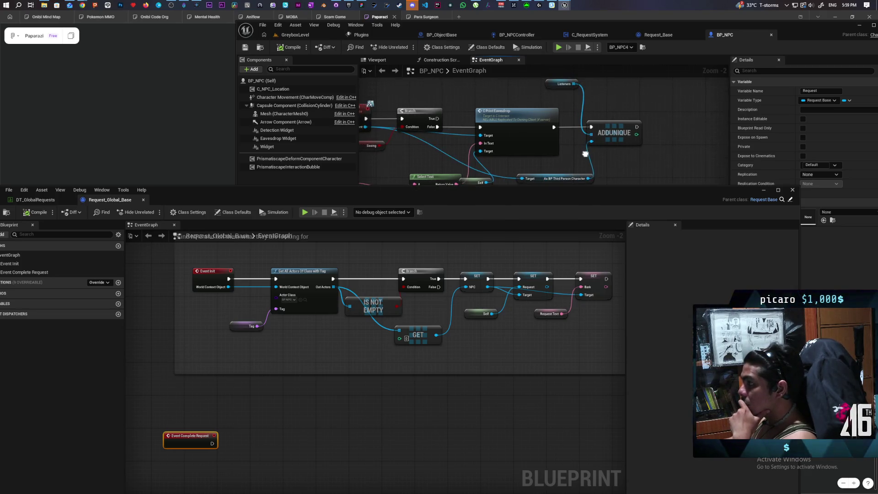
pyautogui.click(585, 35)
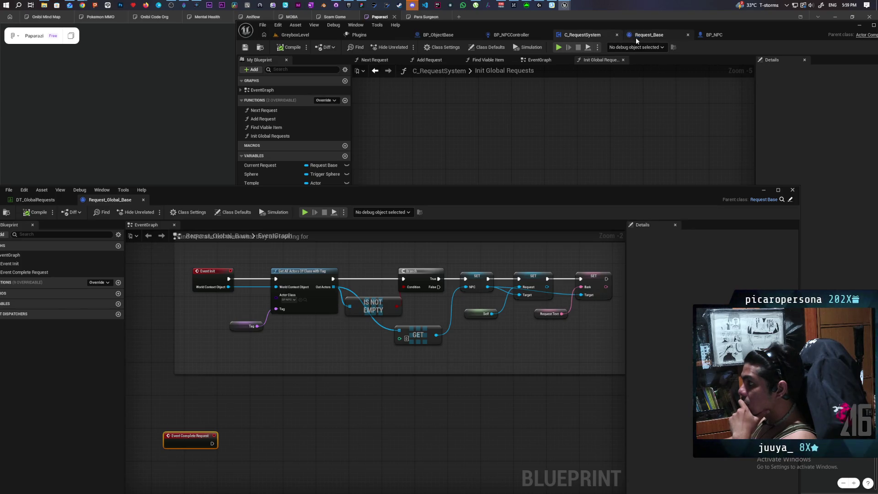
pyautogui.click(660, 38)
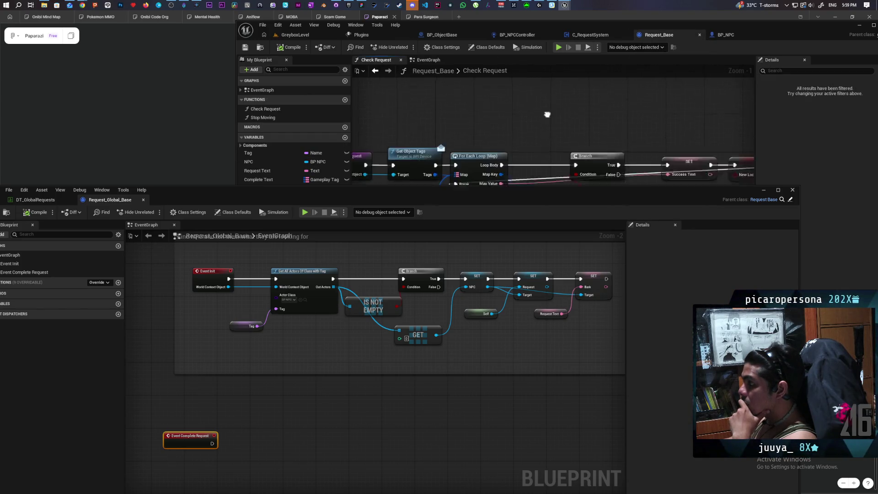
# Step: Nudge Complete Request in BP_NPCController's Perception graph, then list Request_Global_Base's overridable functions
pyautogui.click(527, 36)
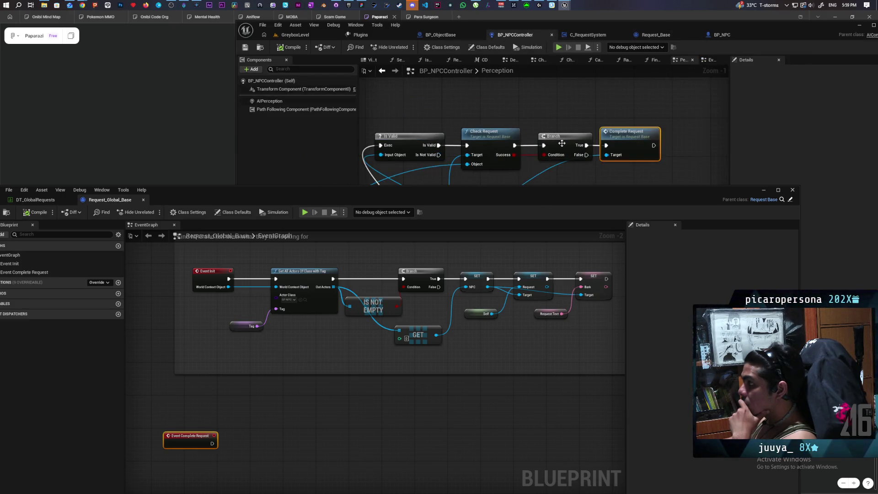
pyautogui.scroll(2, 509, 131)
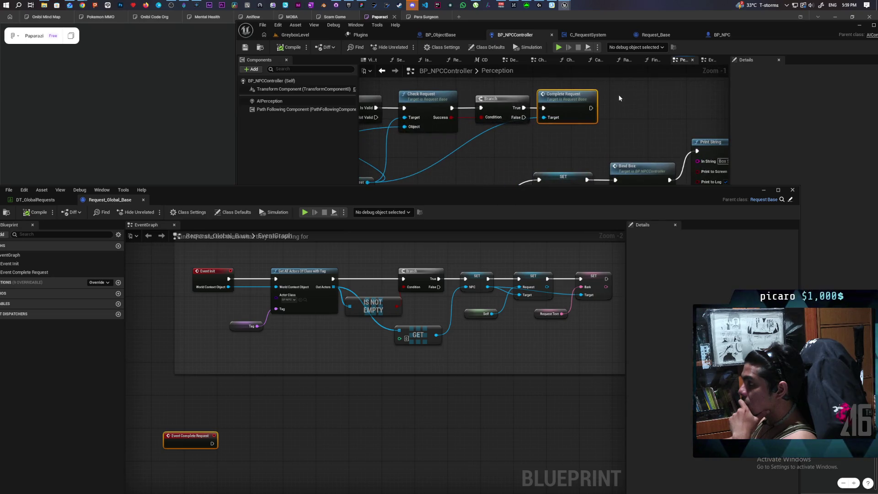
pyautogui.moveTo(573, 111); pyautogui.dragTo(589, 103)
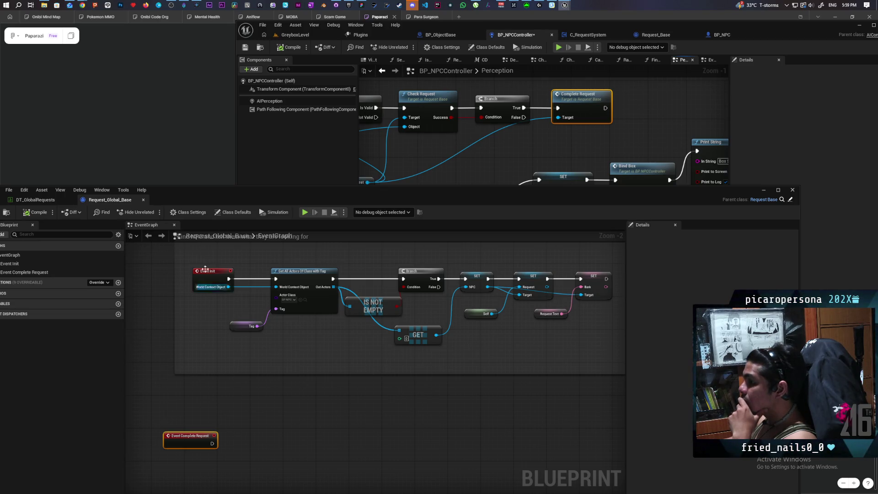
pyautogui.moveTo(238, 196); pyautogui.dragTo(315, 184)
pyautogui.click(177, 271)
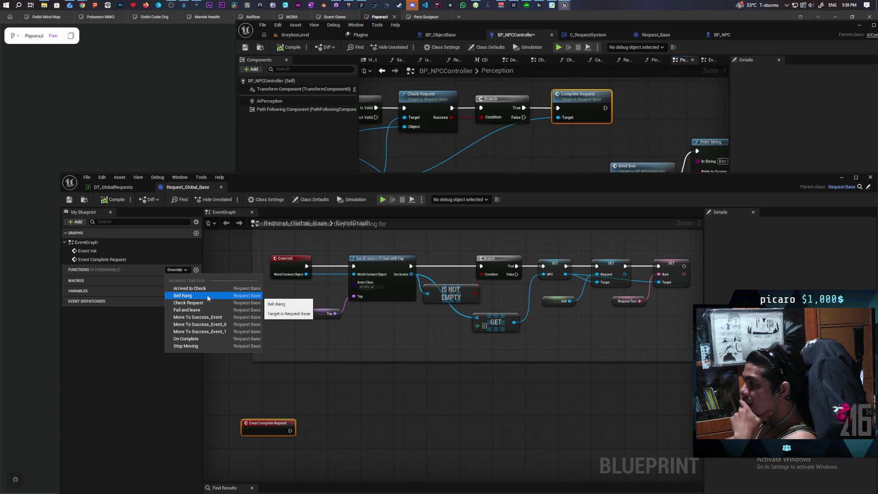
# Step: Delete the Perception graph's Branch and Complete Request, then override Check Request in Request_Global_Base
pyautogui.click(506, 155)
pyautogui.moveTo(506, 155)
pyautogui.mouseDown()
pyautogui.moveTo(579, 125)
pyautogui.moveTo(576, 131)
pyautogui.mouseUp()
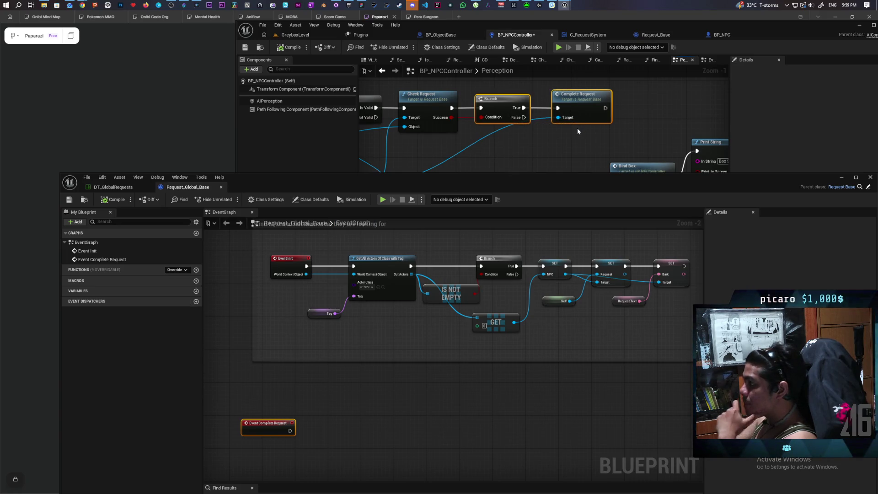
pyautogui.press('Delete')
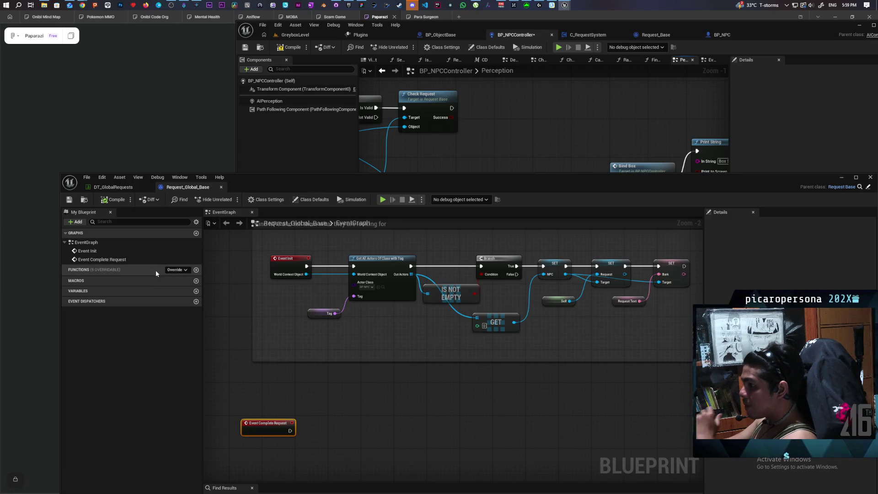
pyautogui.click(176, 269)
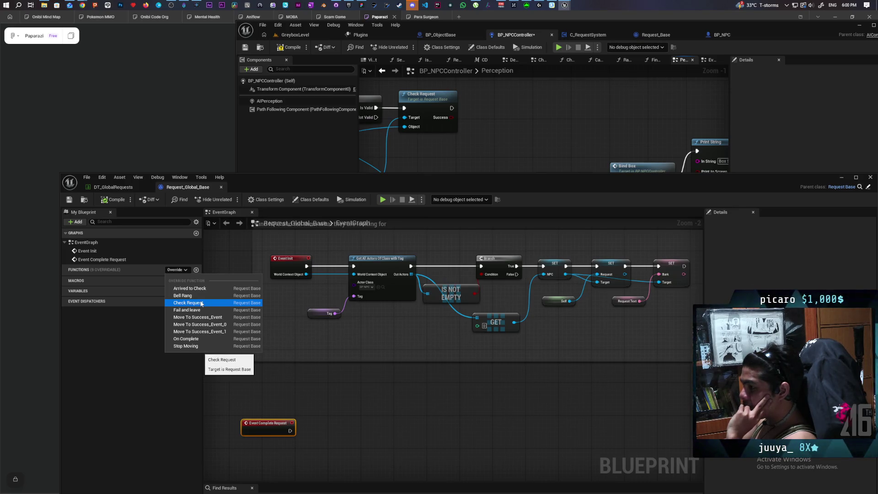
pyautogui.click(202, 303)
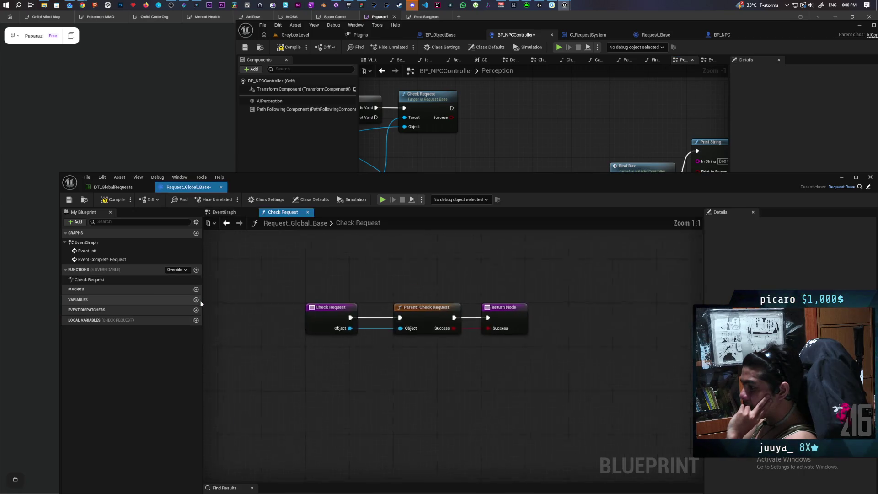
pyautogui.moveTo(497, 299); pyautogui.dragTo(363, 254)
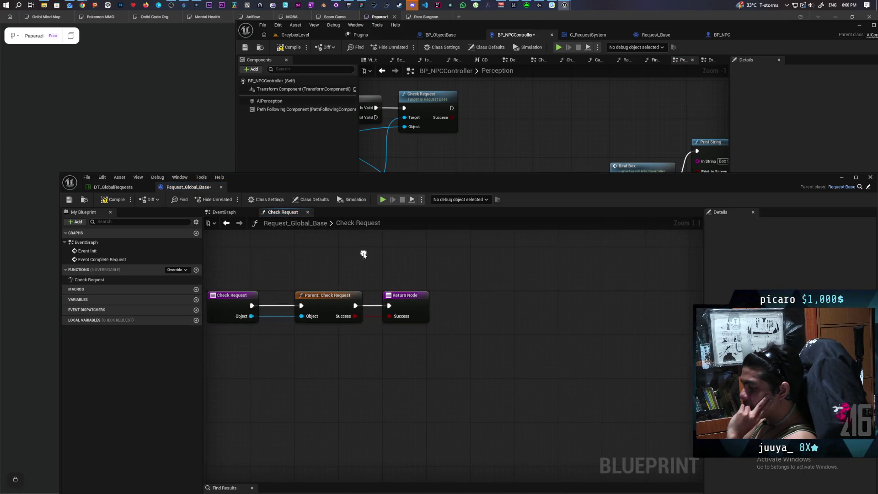
pyautogui.moveTo(416, 299); pyautogui.dragTo(499, 300)
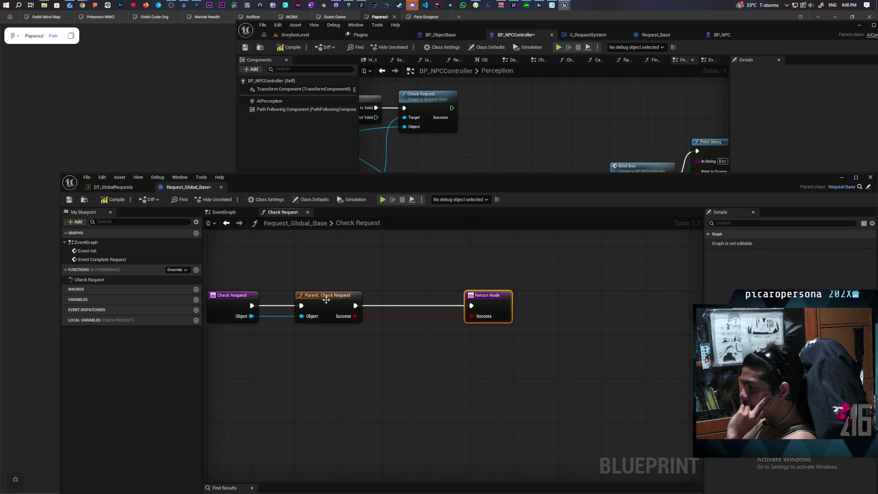
pyautogui.moveTo(327, 300); pyautogui.dragTo(343, 299)
pyautogui.rightClick(343, 300)
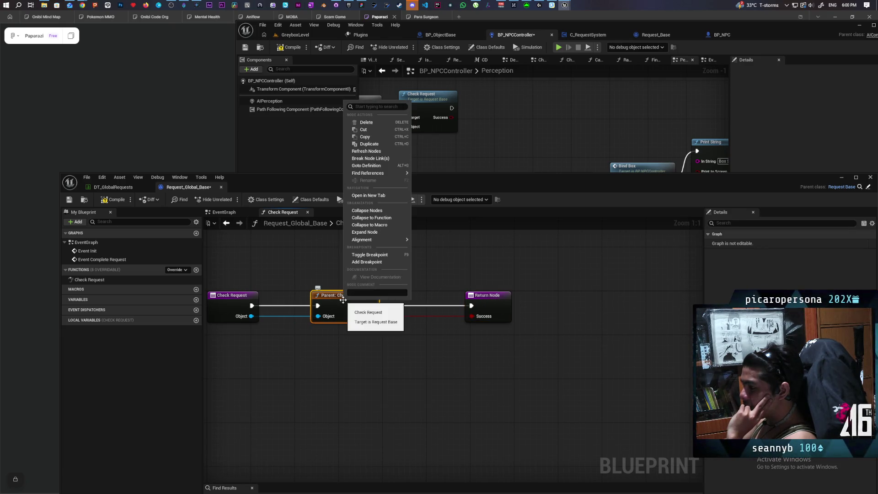
pyautogui.click(463, 273)
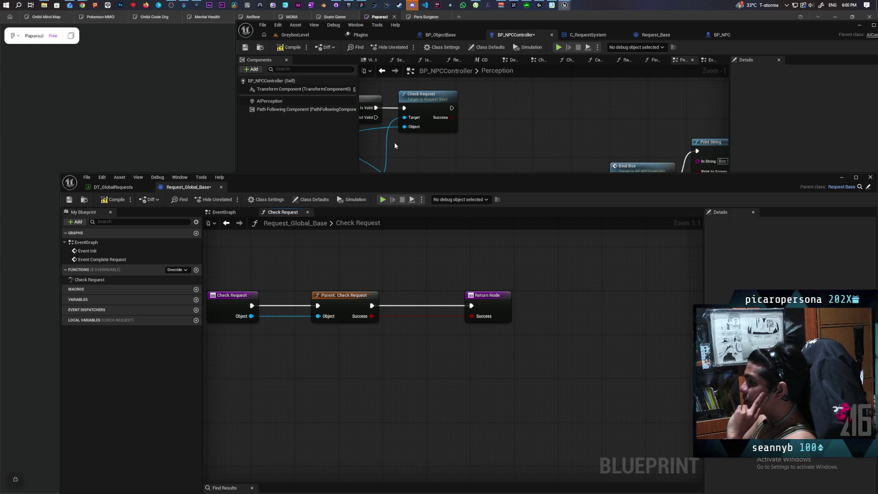
# Step: Copy the tag-check nodes from Request_Base's Check Request and delete the override's Parent call
pyautogui.click(657, 35)
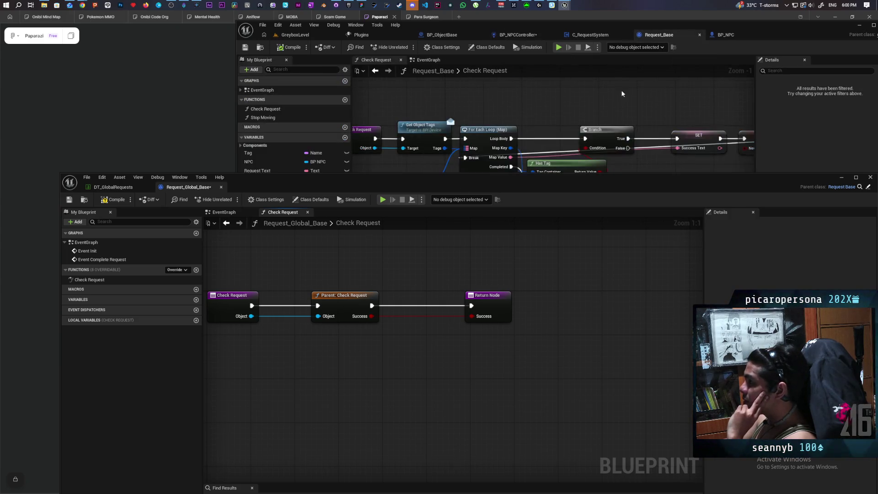
pyautogui.moveTo(530, 183); pyautogui.dragTo(517, 271)
pyautogui.scroll(-3, 429, 184)
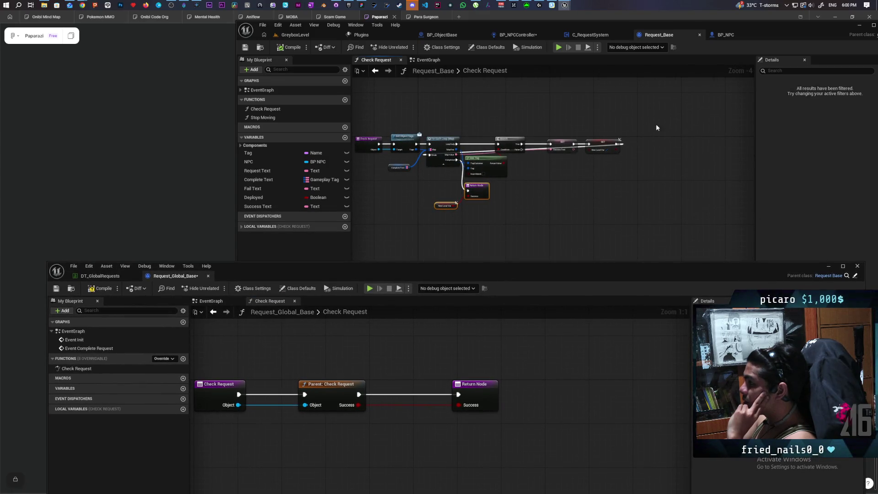
pyautogui.moveTo(655, 123); pyautogui.dragTo(416, 220)
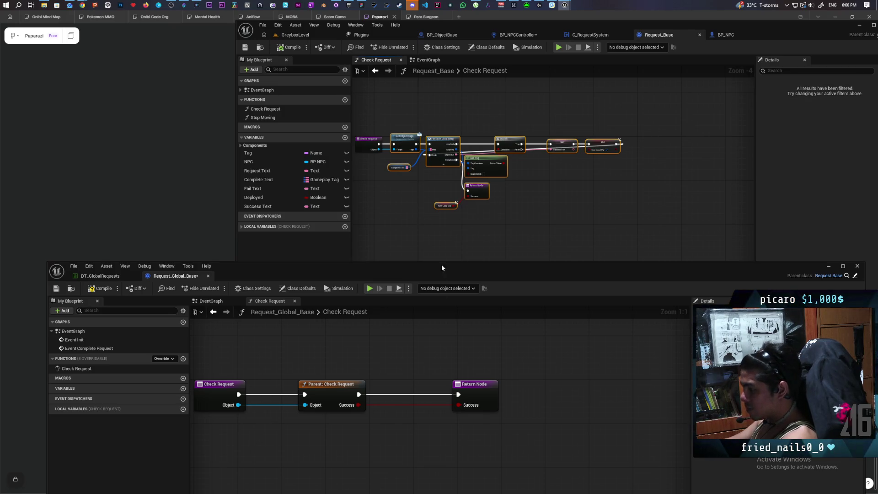
pyautogui.click(331, 389)
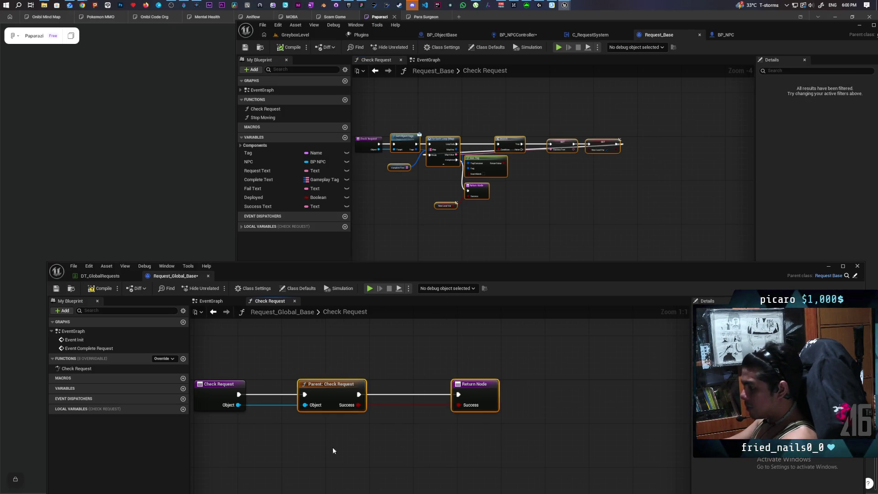
pyautogui.press('Delete')
# Step: Paste the tag-check nodes, wire Object into Get Object Tags, and return New Local Var as Success
pyautogui.moveTo(475, 407)
pyautogui.mouseDown()
pyautogui.moveTo(445, 392)
pyautogui.moveTo(379, 407)
pyautogui.moveTo(349, 348)
pyautogui.mouseUp()
pyautogui.hotkey('ctrl', 'v')
pyautogui.moveTo(286, 366)
pyautogui.mouseDown()
pyautogui.moveTo(234, 369)
pyautogui.moveTo(228, 380)
pyautogui.moveTo(283, 379)
pyautogui.moveTo(274, 387)
pyautogui.moveTo(285, 389)
pyautogui.mouseUp()
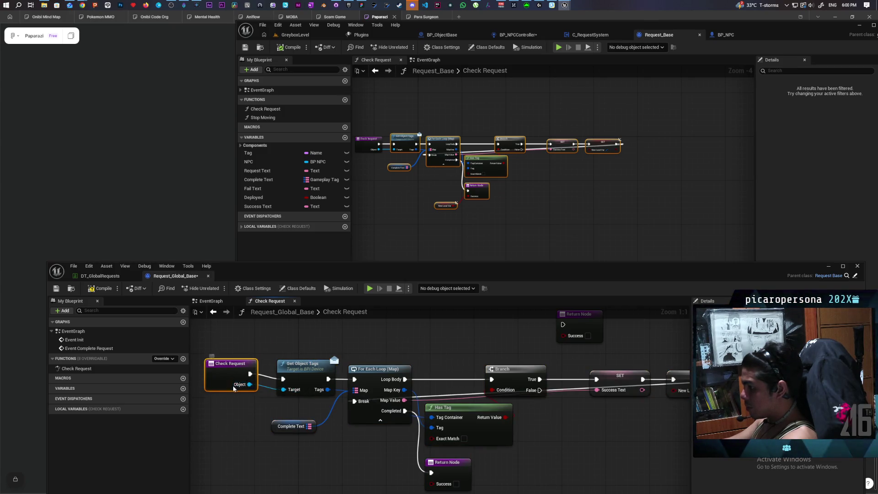
pyautogui.press('q')
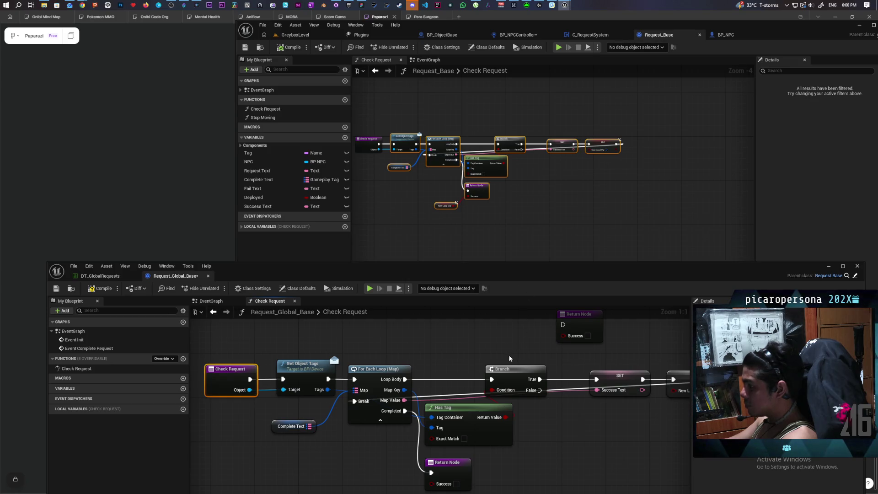
pyautogui.moveTo(509, 358)
pyautogui.mouseDown()
pyautogui.moveTo(509, 378)
pyautogui.moveTo(475, 325)
pyautogui.mouseUp()
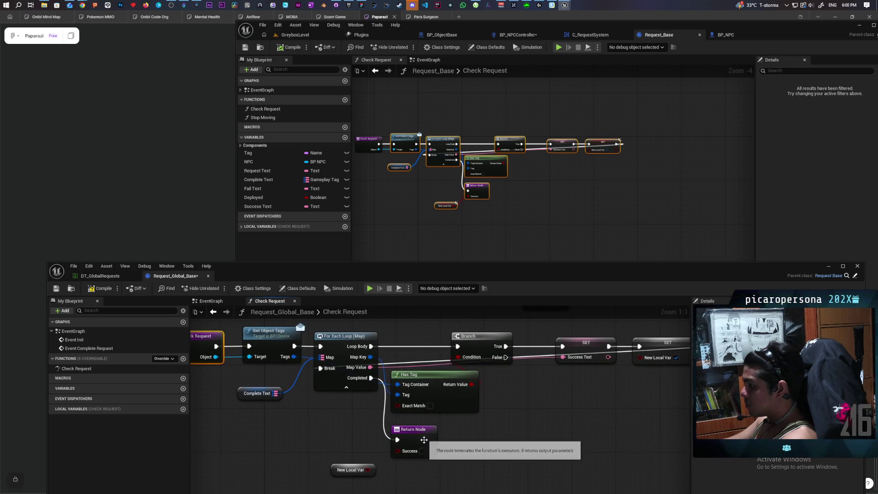
pyautogui.moveTo(368, 470)
pyautogui.mouseDown()
pyautogui.moveTo(402, 484)
pyautogui.moveTo(397, 450)
pyautogui.mouseUp()
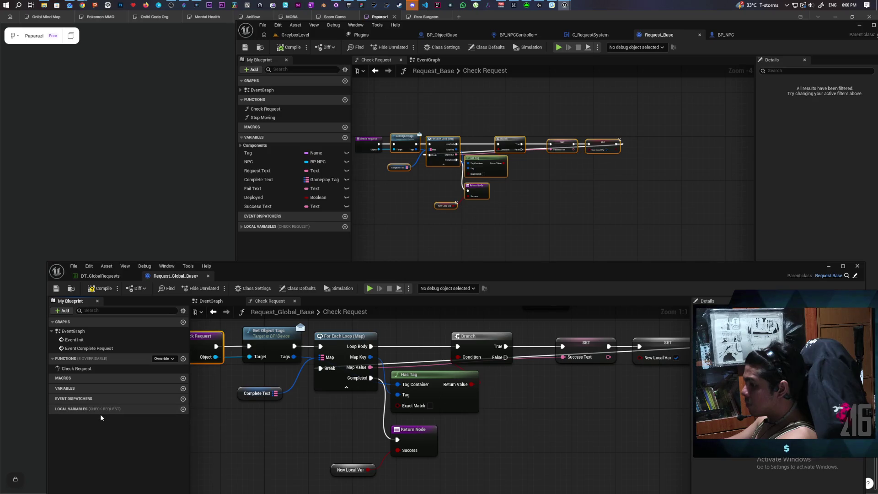
# Step: Compile Request_Global_Base and create the missing NewLocalVar variable from the erroring SET node
pyautogui.click(241, 227)
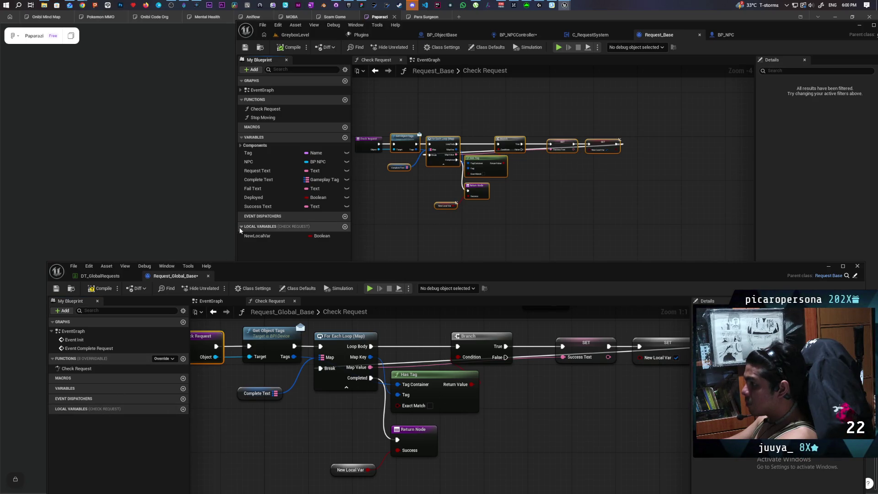
pyautogui.click(100, 288)
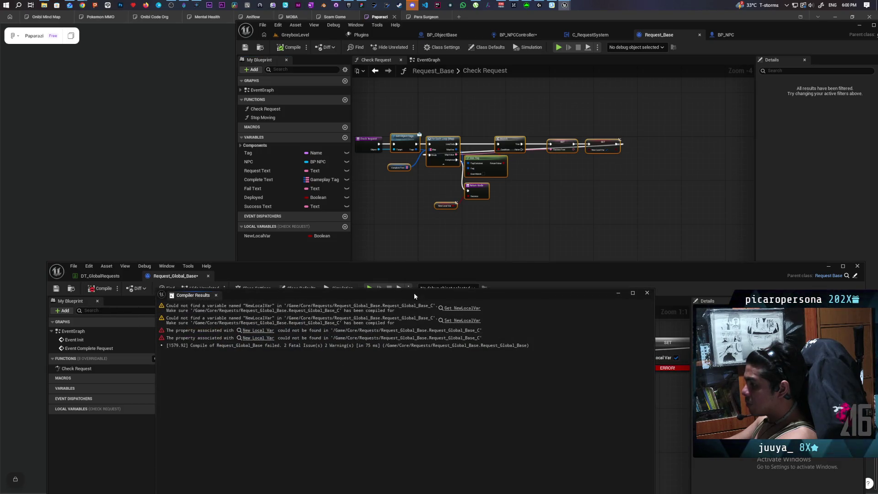
pyautogui.moveTo(414, 293); pyautogui.dragTo(328, 119)
pyautogui.scroll(-3, 630, 430)
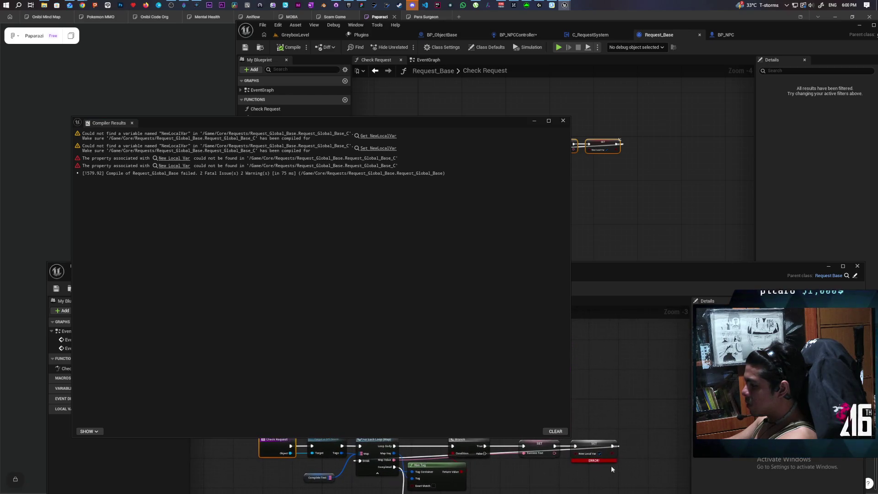
pyautogui.rightClick(590, 446)
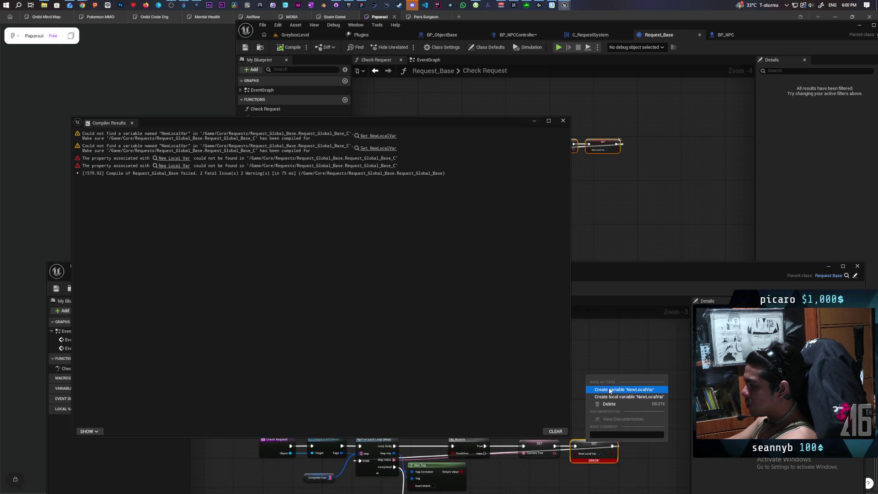
pyautogui.click(621, 389)
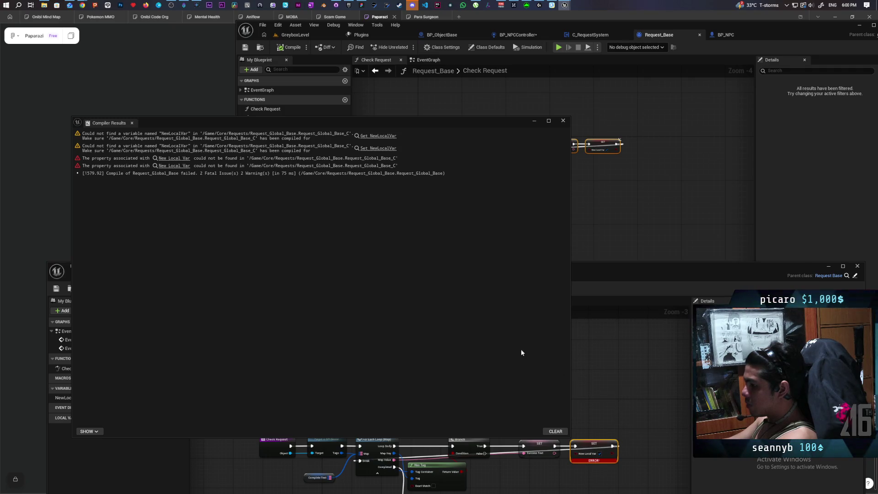
pyautogui.moveTo(482, 121); pyautogui.dragTo(668, 90)
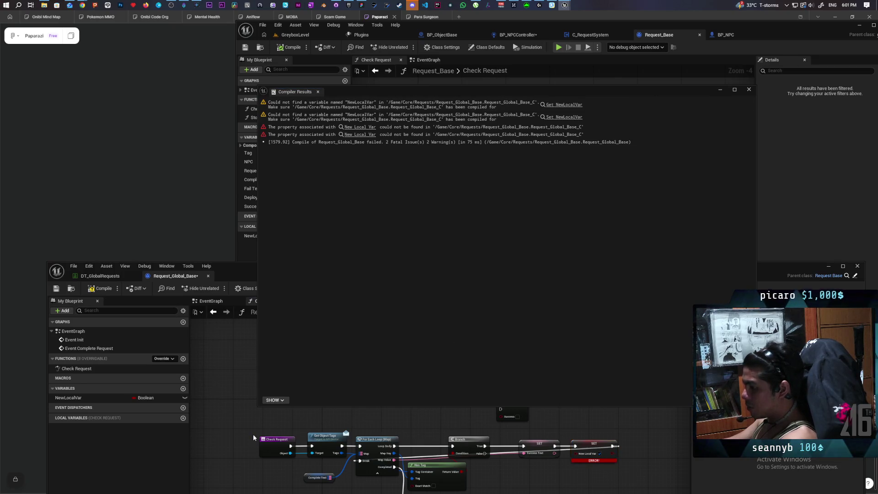
# Step: Undo that, make NewLocalVar a Boolean local variable of Check Request, and recompile successfully
pyautogui.hotkey('ctrl', 'z')
pyautogui.rightClick(588, 445)
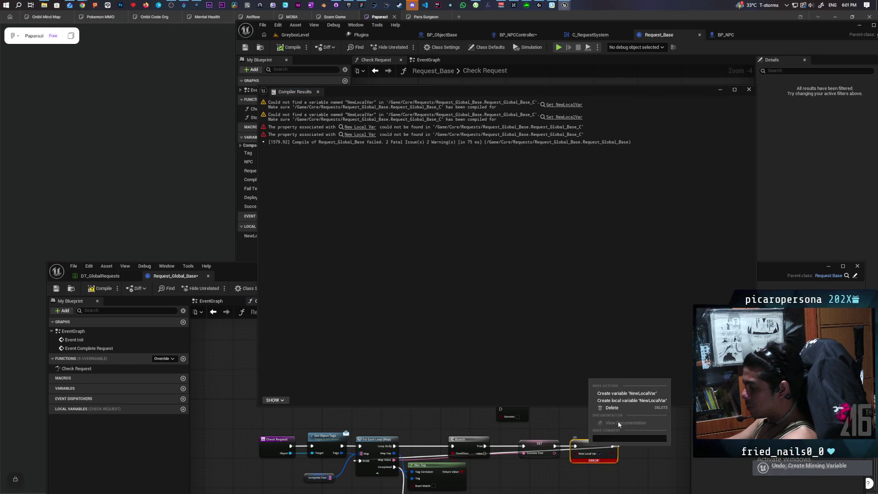
pyautogui.click(627, 402)
pyautogui.moveTo(552, 473); pyautogui.dragTo(504, 424)
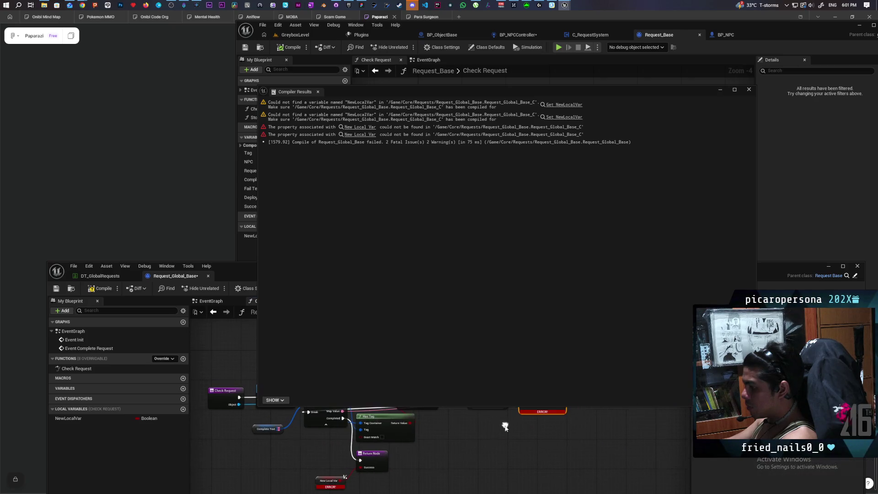
pyautogui.press('F7')
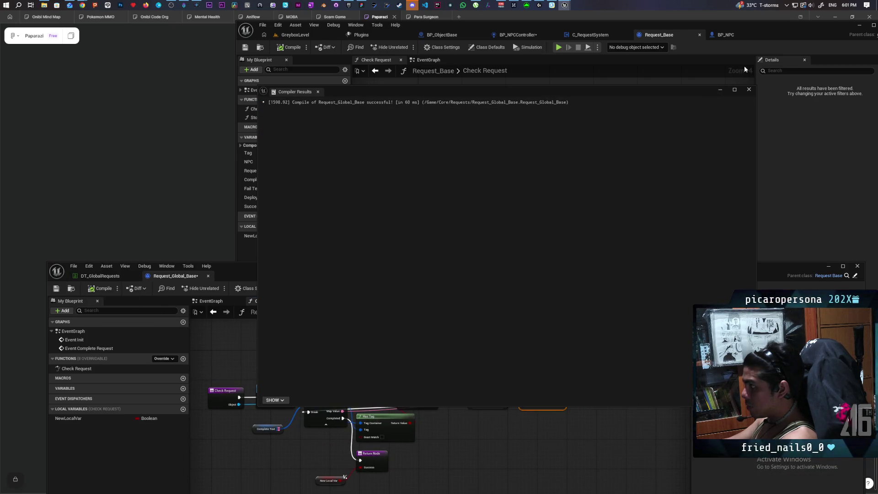
pyautogui.click(748, 90)
pyautogui.scroll(1, 451, 441)
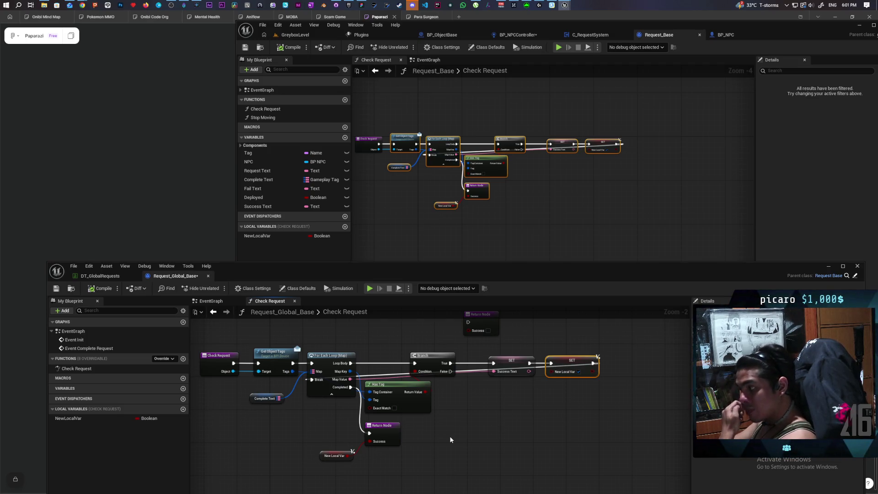
# Step: Save Request_Global_Base and move Check Request's Return Node further right
pyautogui.click(56, 288)
pyautogui.scroll(-1, 439, 446)
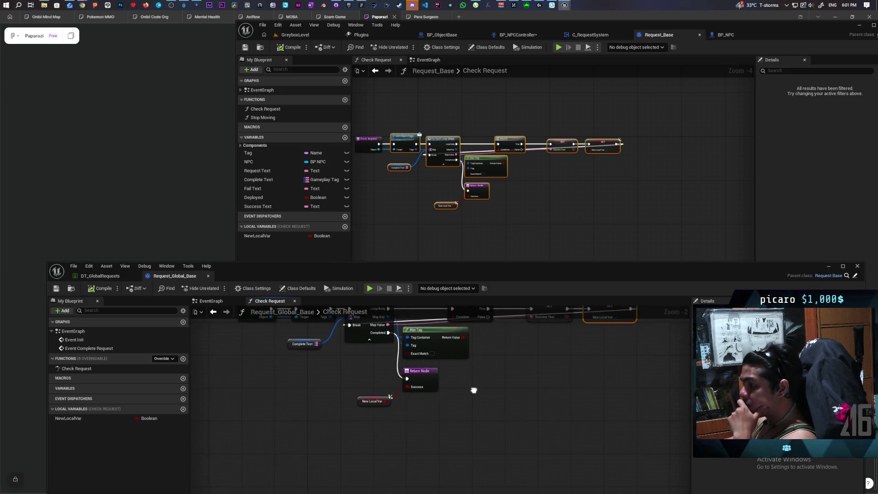
pyautogui.scroll(1, 472, 390)
pyautogui.moveTo(377, 430); pyautogui.dragTo(508, 430)
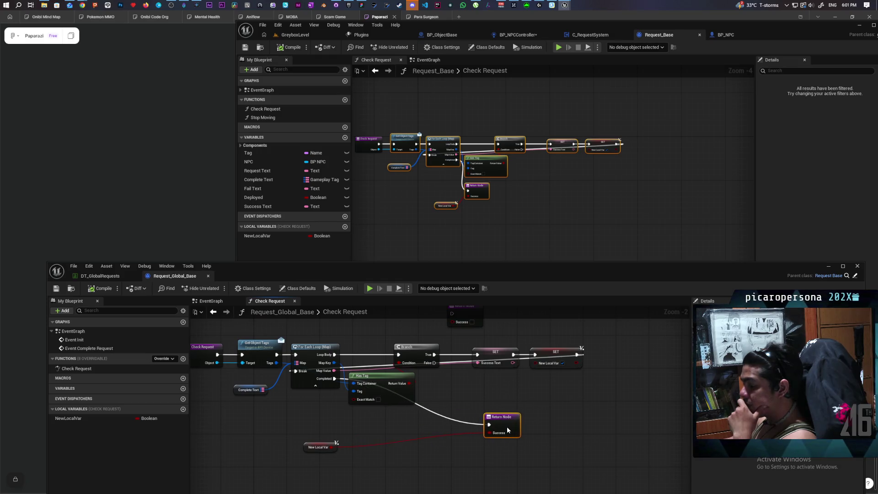
# Step: Add a Simple Move to Actor node found by searching 'ai move to', then show Request_Base's EventGraph
pyautogui.rightClick(323, 447)
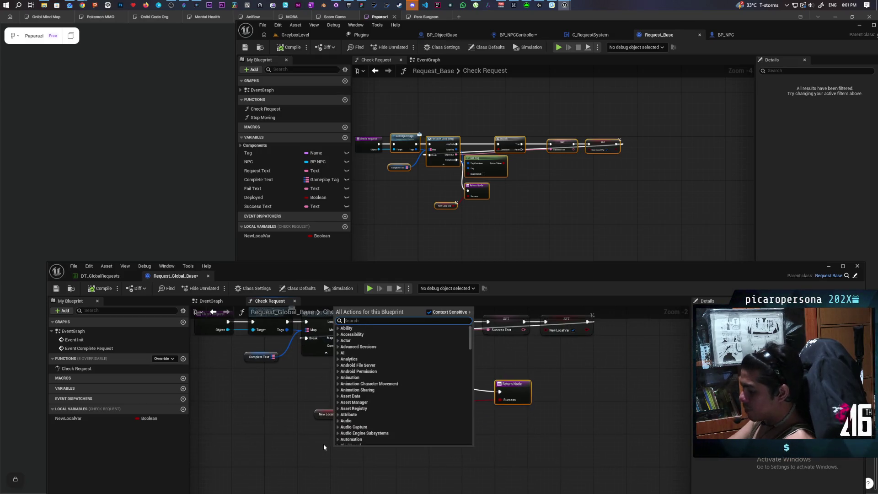
pyautogui.write('ai move to')
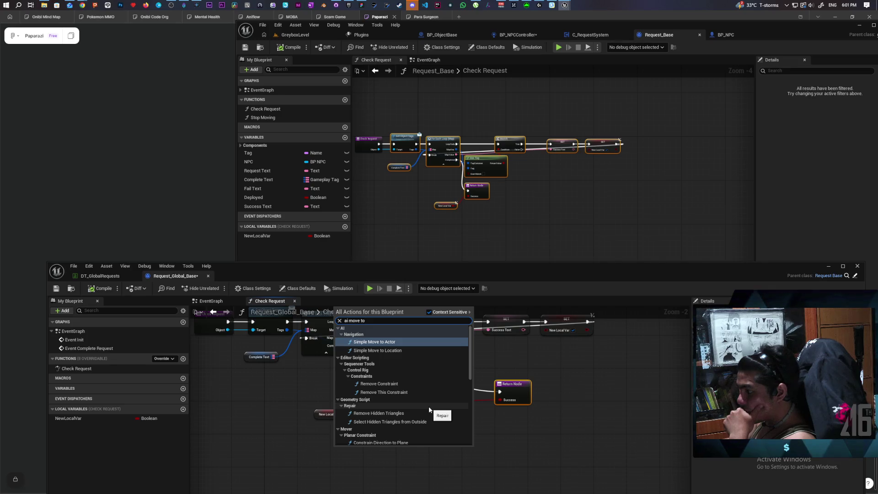
pyautogui.scroll(-1, 429, 406)
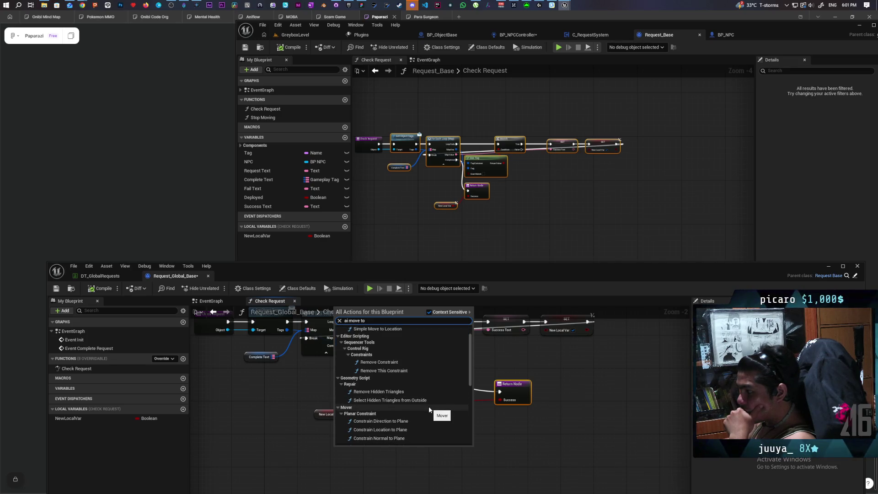
pyautogui.scroll(-5, 429, 406)
pyautogui.scroll(6, 428, 406)
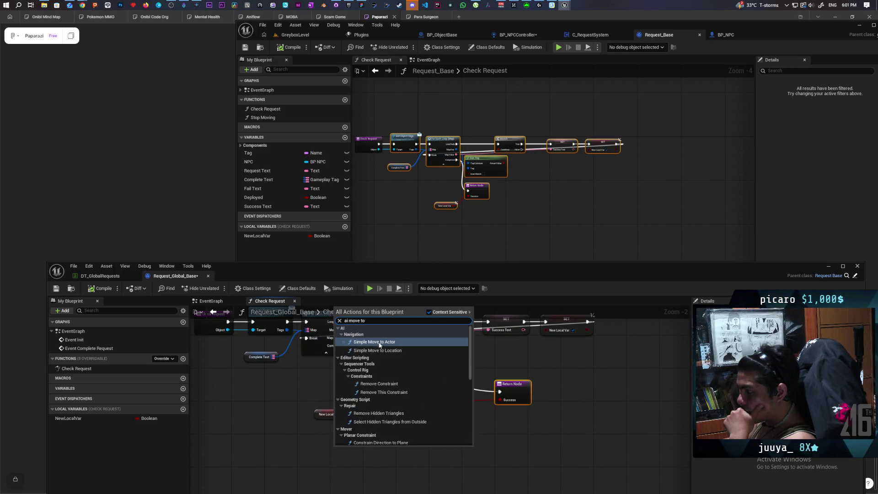
pyautogui.click(381, 342)
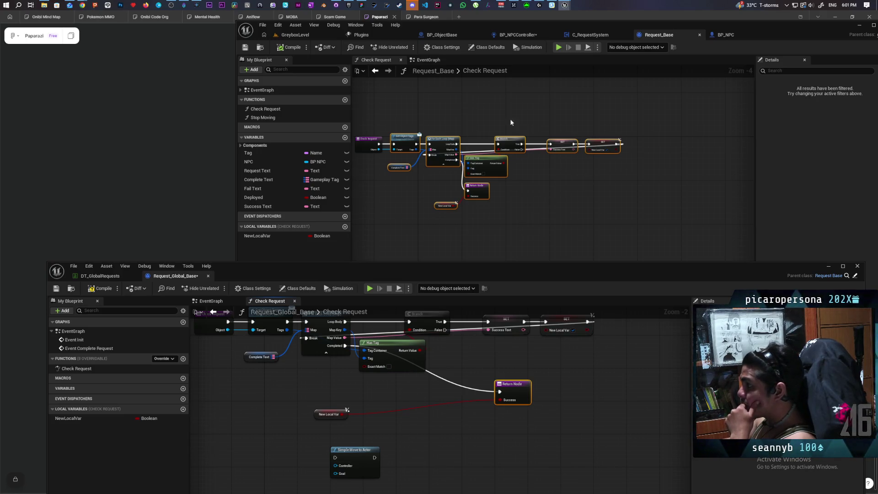
pyautogui.click(429, 60)
# Step: Wire the As BP NPCController output into the Bind Event node's Target pin, then raise the lower editor
pyautogui.moveTo(670, 183); pyautogui.dragTo(551, 180)
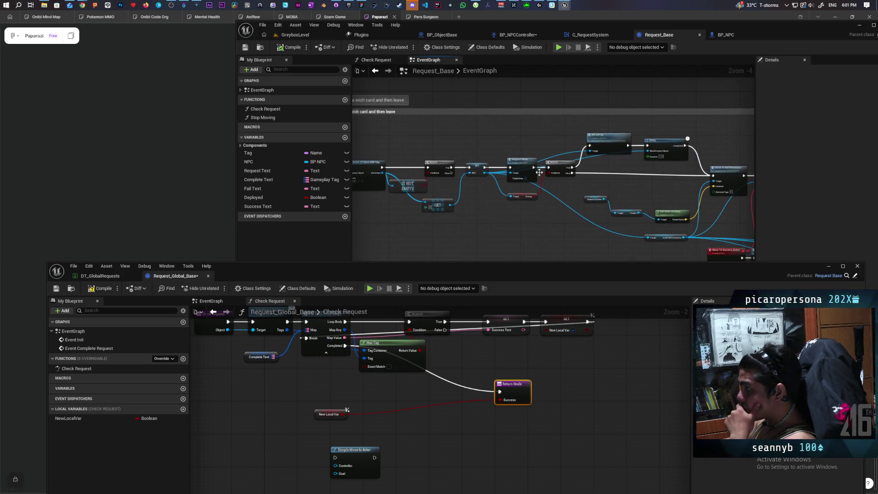
pyautogui.moveTo(648, 188)
pyautogui.mouseDown()
pyautogui.moveTo(574, 190)
pyautogui.moveTo(459, 162)
pyautogui.moveTo(587, 172)
pyautogui.moveTo(623, 165)
pyautogui.mouseUp()
pyautogui.scroll(2, 493, 169)
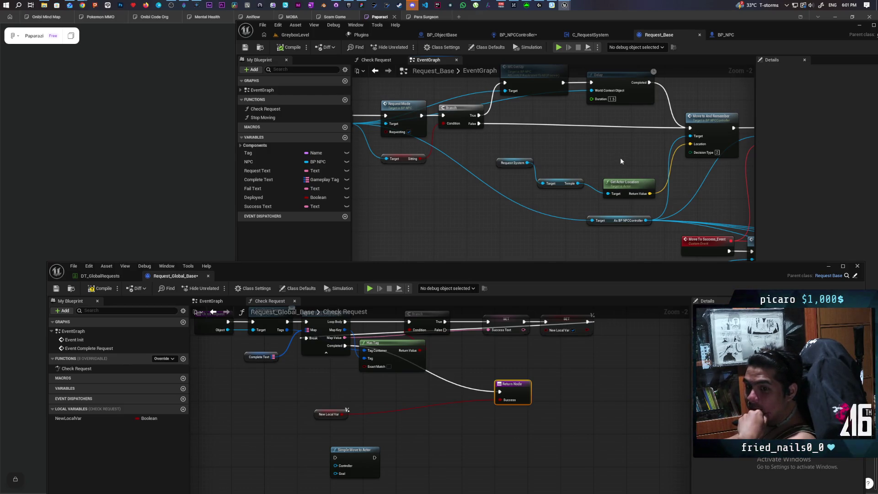
pyautogui.scroll(-1, 589, 153)
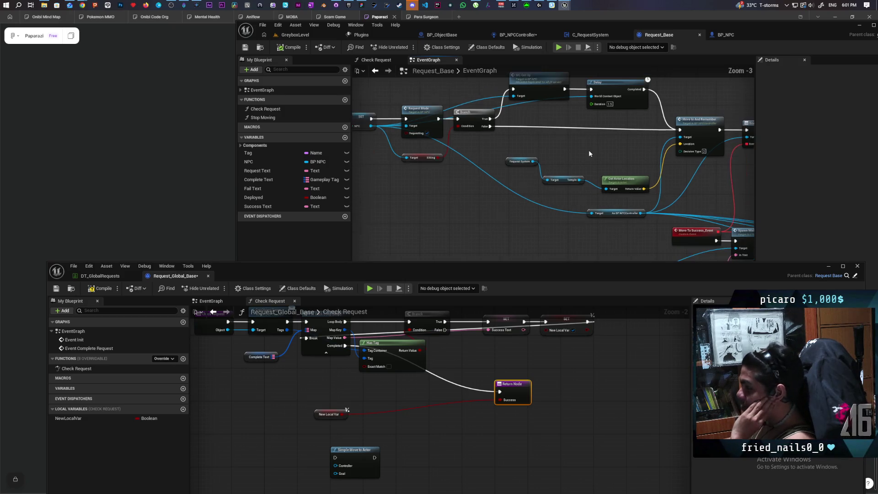
pyautogui.scroll(-3, 589, 154)
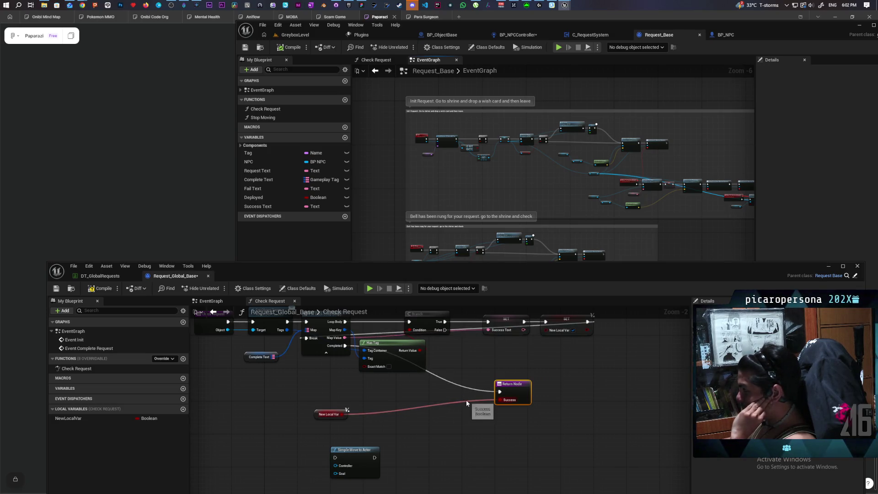
pyautogui.scroll(3, 632, 171)
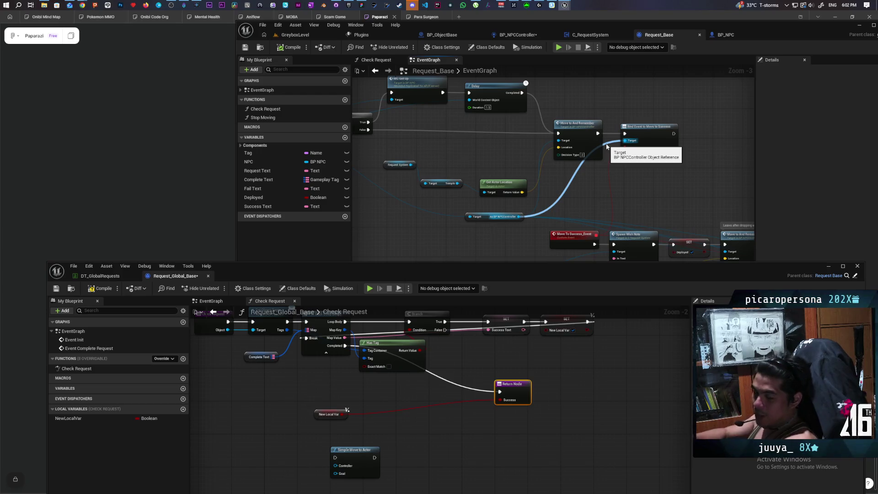
pyautogui.moveTo(607, 147); pyautogui.dragTo(625, 141)
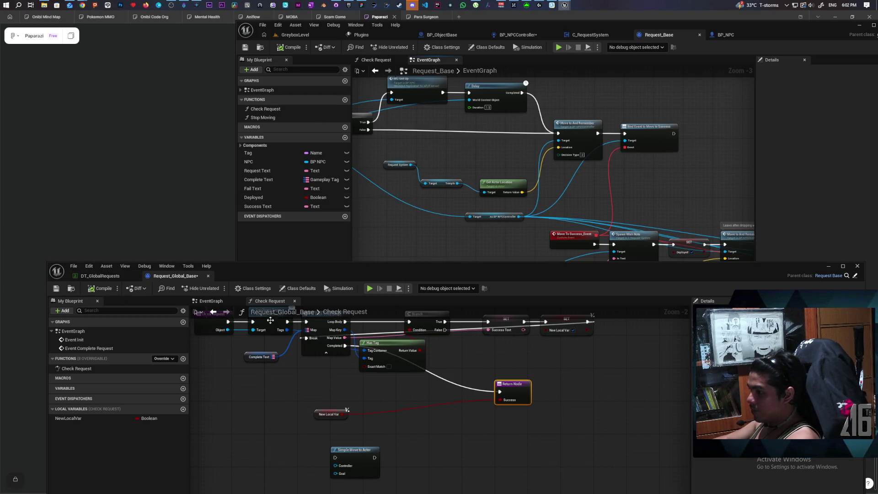
pyautogui.moveTo(300, 269); pyautogui.dragTo(286, 169)
pyautogui.scroll(-3, 281, 345)
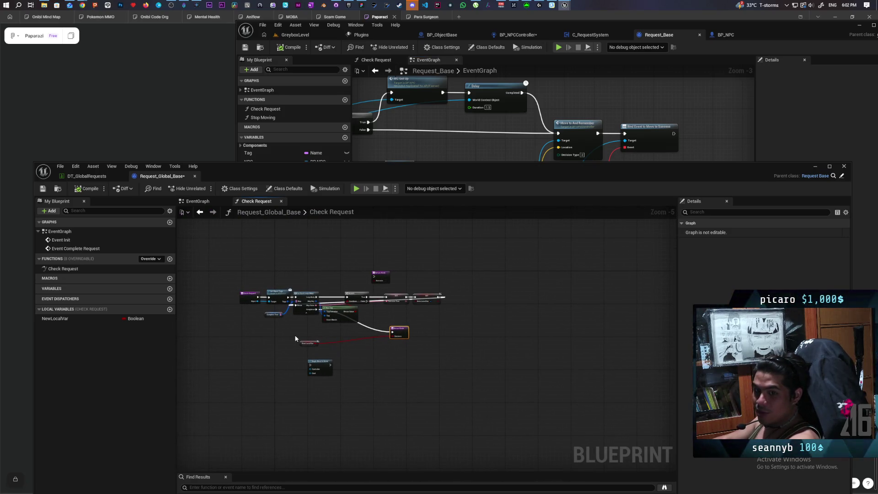
# Step: Reposition the New Local Var getter and Return Node together below the tag check
pyautogui.scroll(2, 295, 338)
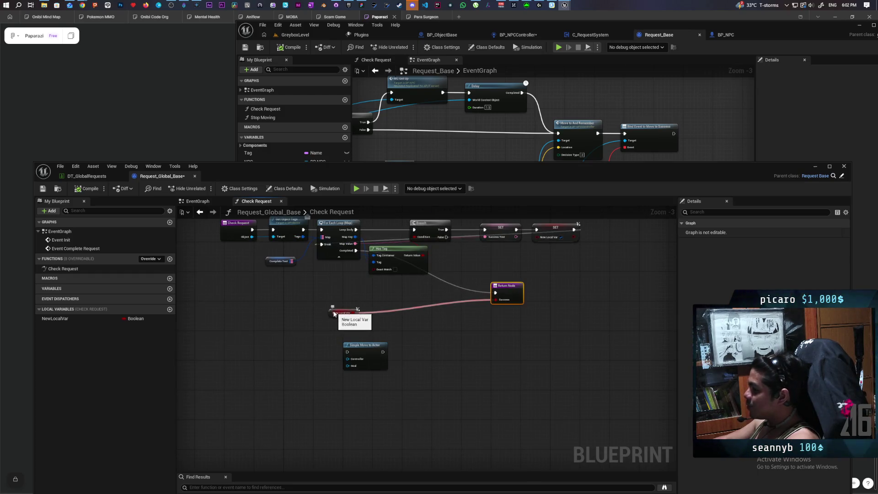
pyautogui.moveTo(341, 313)
pyautogui.mouseDown()
pyautogui.moveTo(442, 314)
pyautogui.moveTo(465, 303)
pyautogui.moveTo(369, 296)
pyautogui.moveTo(390, 293)
pyautogui.mouseUp()
pyautogui.keyDown('ctrl'); pyautogui.click(508, 293); pyautogui.keyUp('ctrl')
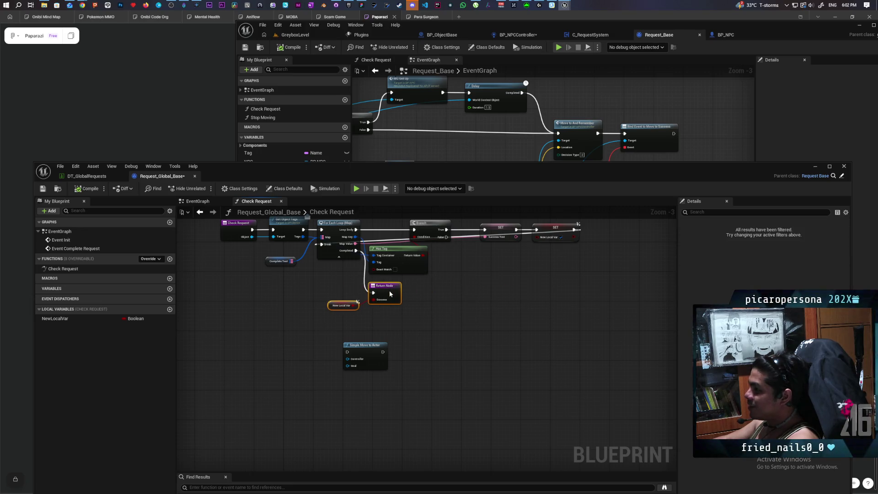
# Step: Inspect the Event Complete Request node in the EventGraph, then return to Check Request
pyautogui.click(198, 201)
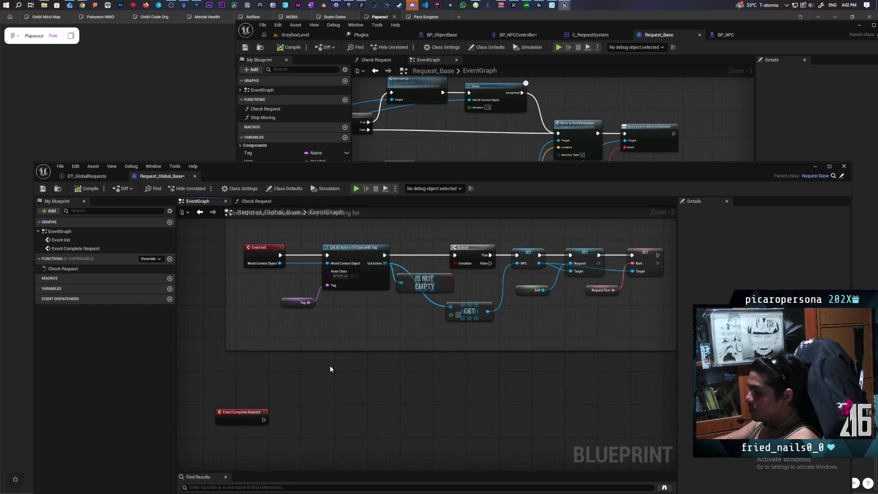
pyautogui.click(250, 370)
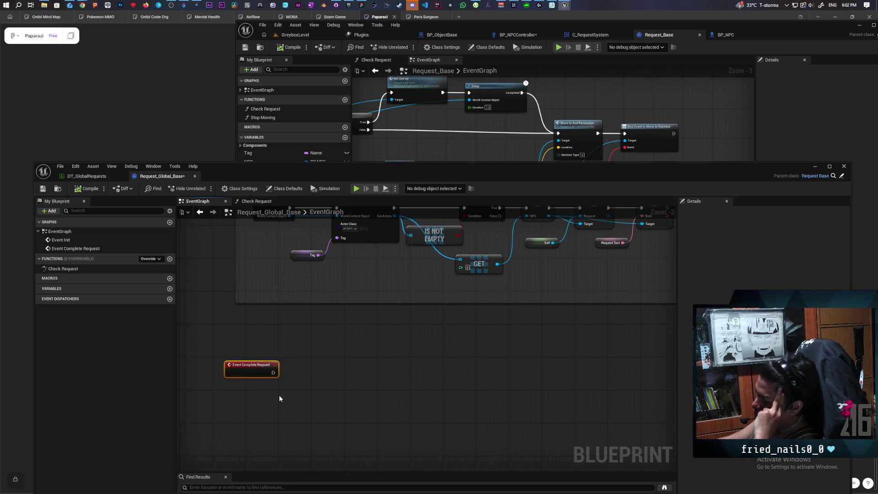
pyautogui.scroll(-1, 292, 384)
pyautogui.scroll(1, 292, 385)
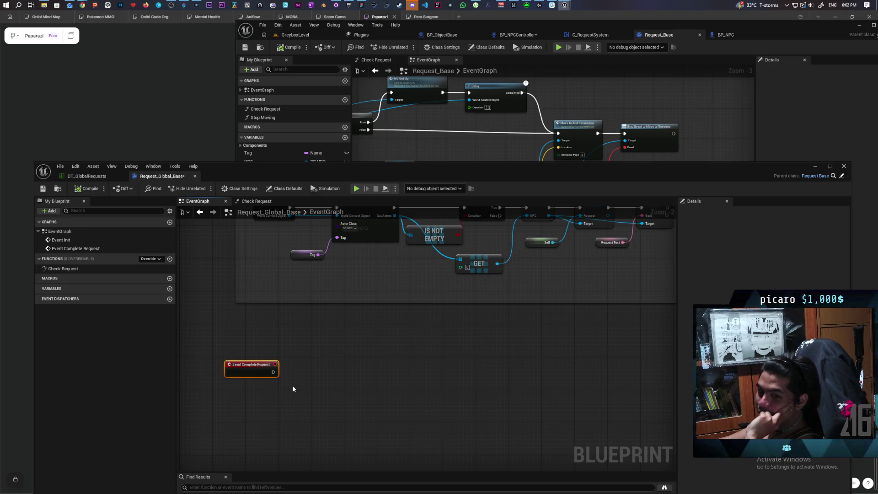
pyautogui.scroll(1, 308, 366)
pyautogui.scroll(-1, 314, 343)
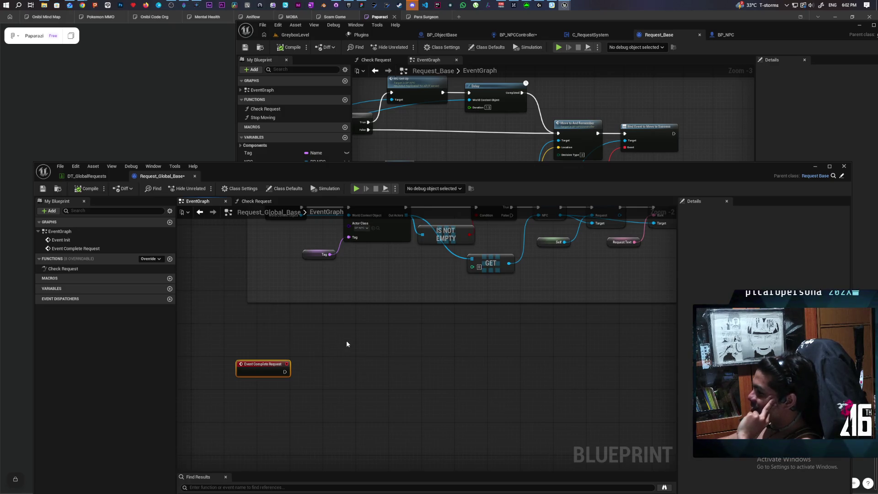
pyautogui.scroll(-3, 347, 340)
pyautogui.scroll(1, 324, 330)
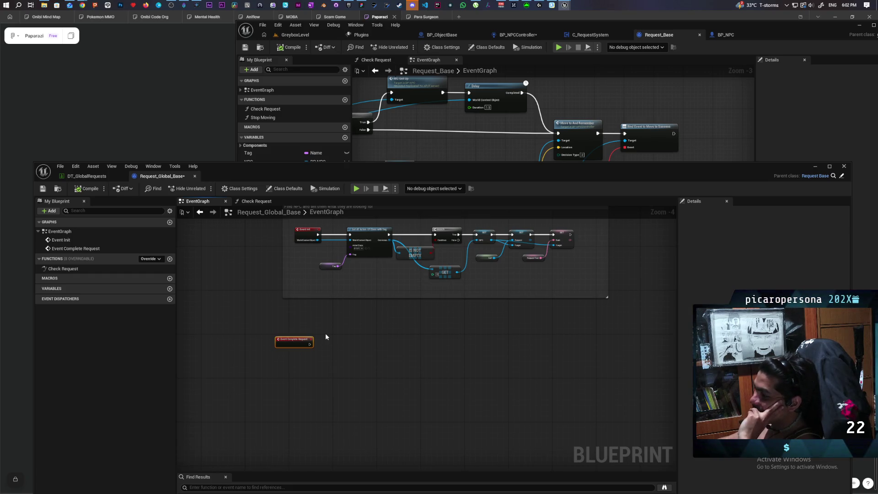
pyautogui.click(266, 202)
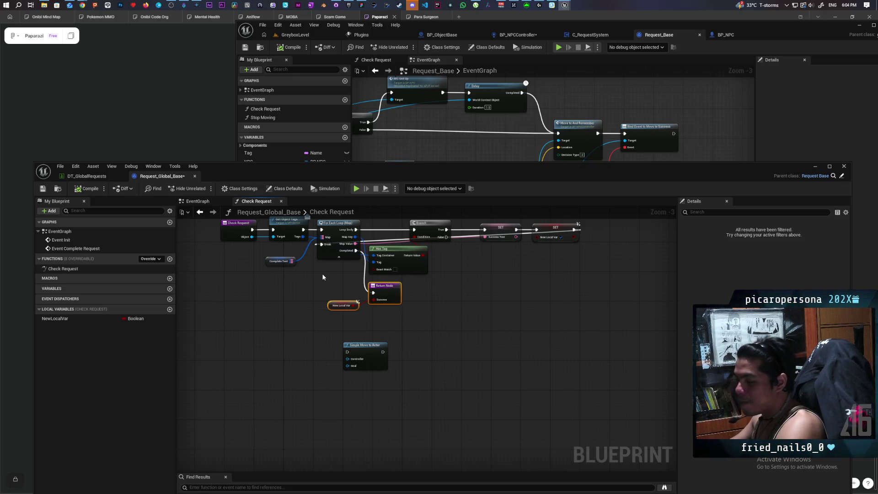
pyautogui.scroll(4, 322, 277)
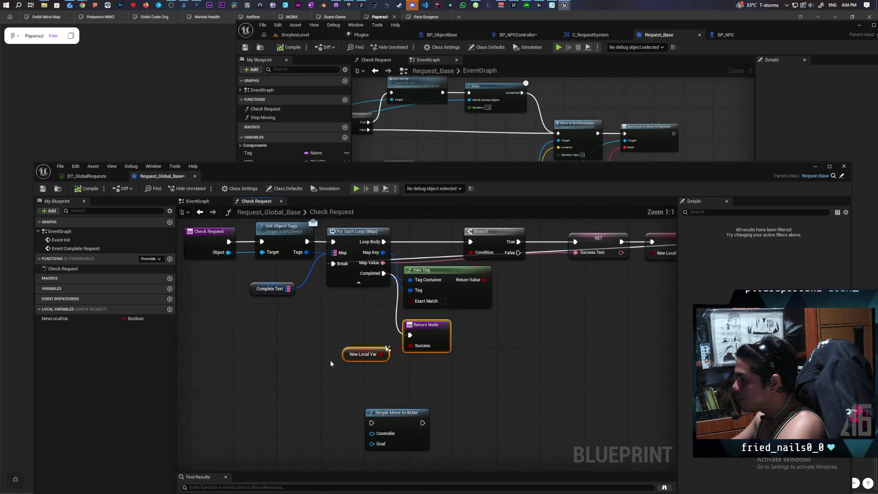
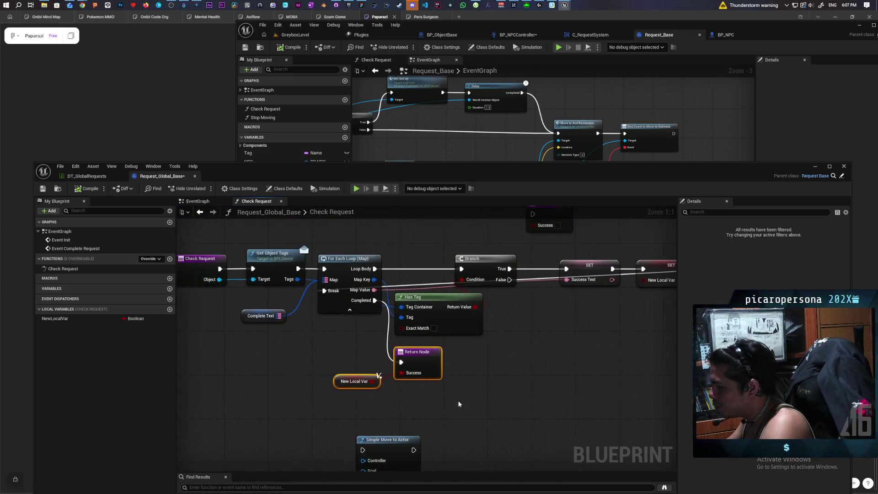
# Step: Add a Make Literal Float node with the value 3000/4 (750)
pyautogui.rightClick(480, 392)
pyautogui.rightClick(464, 359)
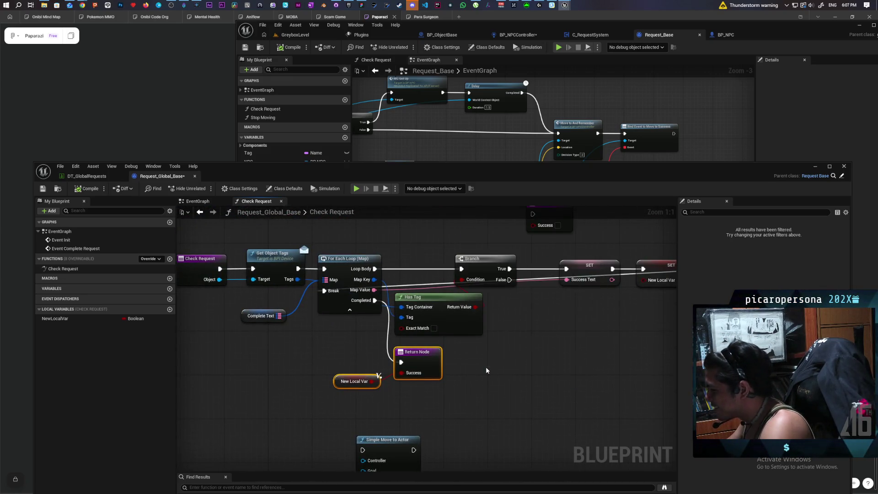
pyautogui.rightClick(485, 367)
pyautogui.write('make literal')
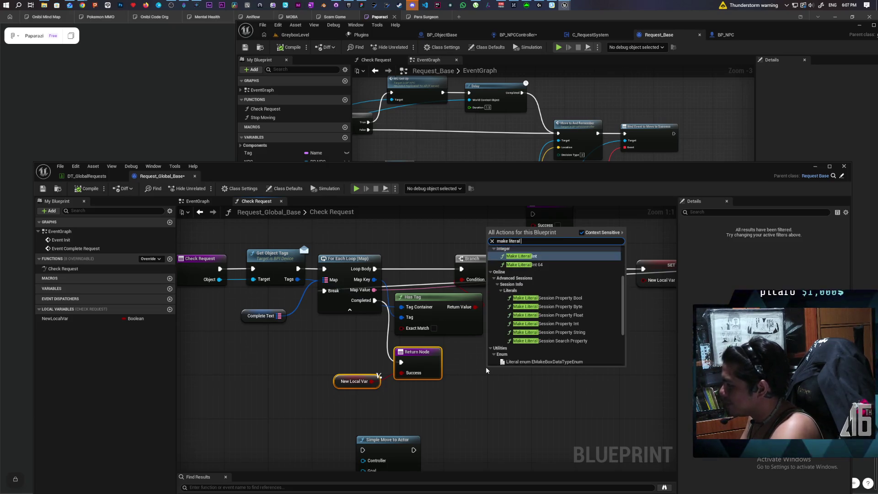
pyautogui.write(' flo')
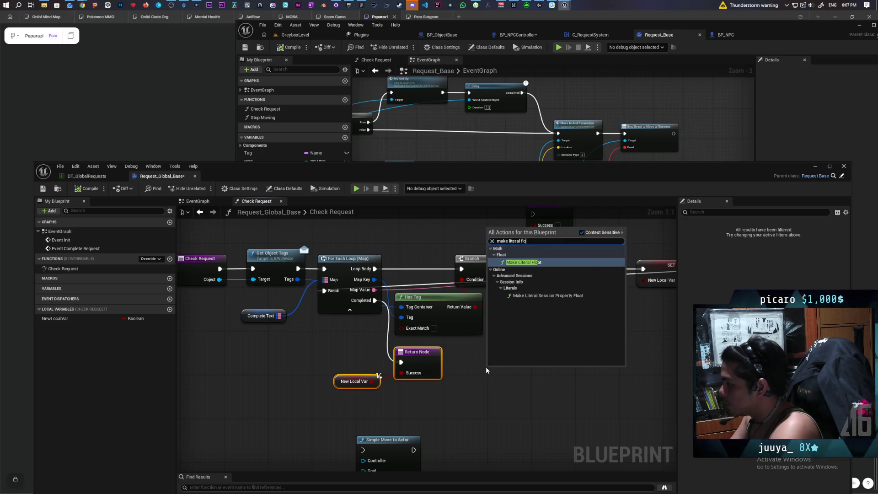
pyautogui.press('Return')
pyautogui.click(510, 378)
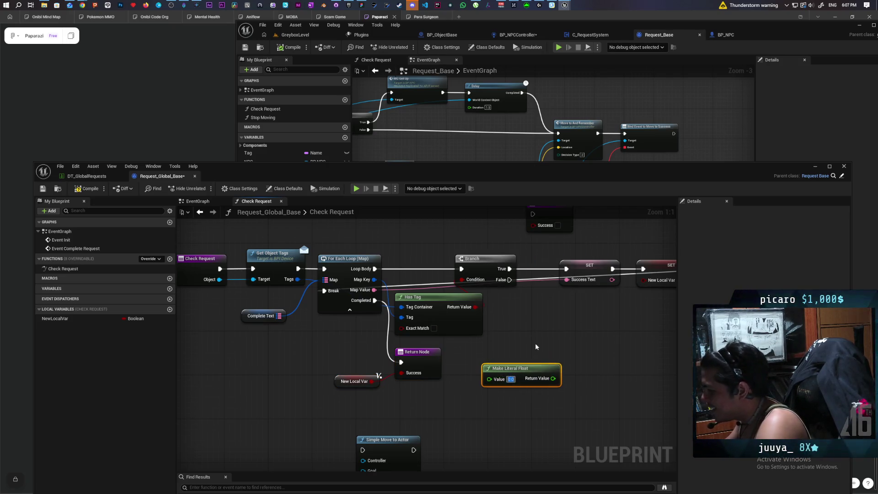
pyautogui.write('3000')
pyautogui.press('Return')
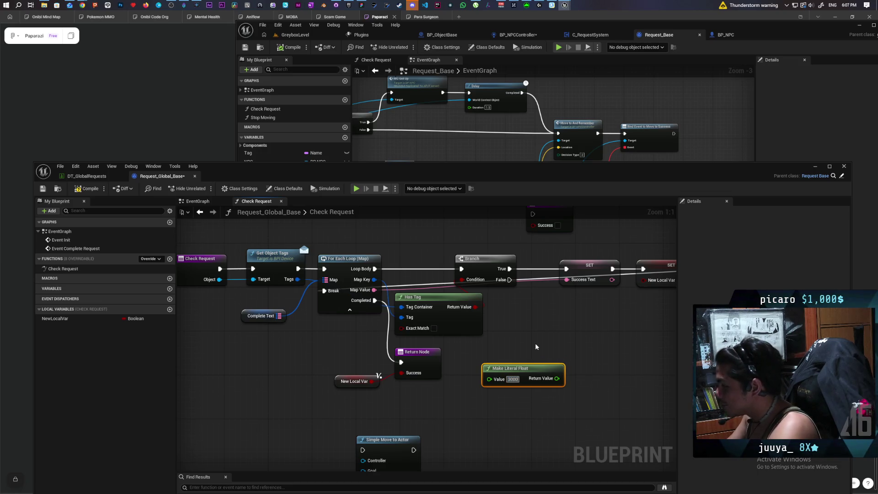
pyautogui.write('/')
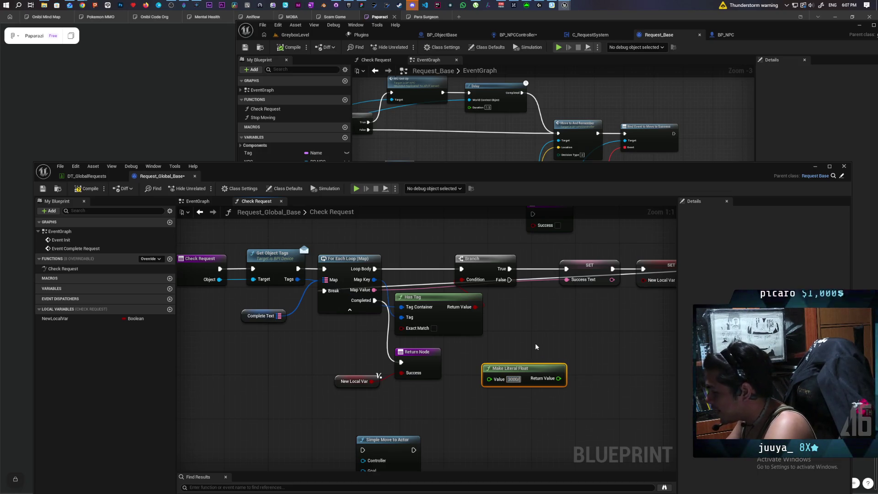
pyautogui.write('4')
pyautogui.press('Return')
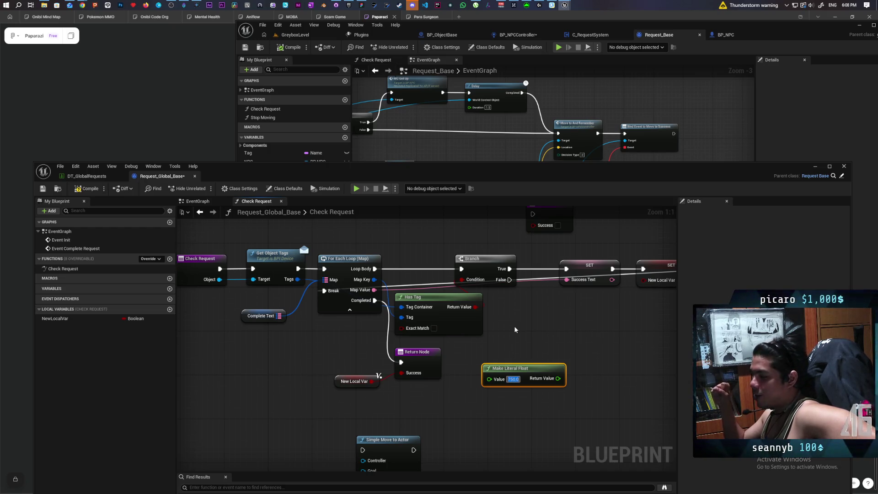
# Step: Delete the Make Literal Float node and recentre the Check Request graph
pyautogui.click(514, 326)
pyautogui.moveTo(514, 325)
pyautogui.mouseDown()
pyautogui.moveTo(539, 432)
pyautogui.moveTo(536, 407)
pyautogui.mouseUp()
pyautogui.press('Delete')
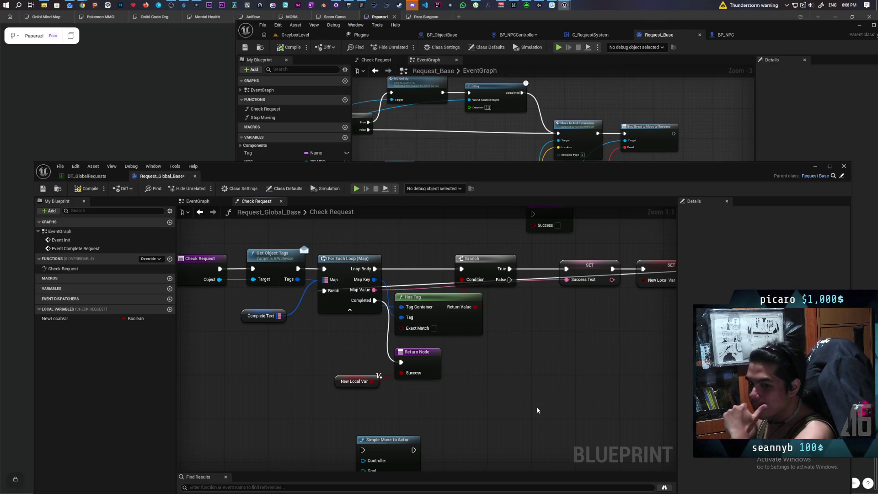
pyautogui.moveTo(536, 407)
pyautogui.mouseDown()
pyautogui.moveTo(480, 335)
pyautogui.moveTo(499, 362)
pyautogui.moveTo(481, 355)
pyautogui.mouseUp()
pyautogui.scroll(-2, 481, 355)
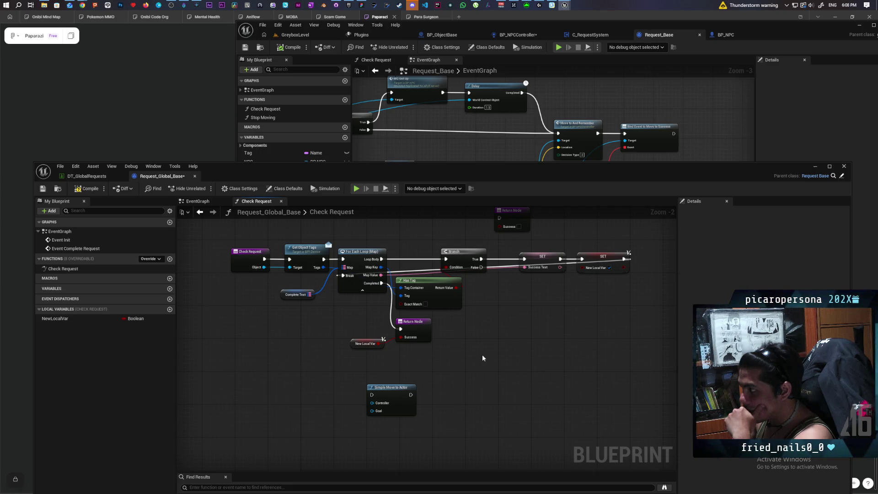
pyautogui.moveTo(482, 355)
pyautogui.mouseDown()
pyautogui.moveTo(484, 378)
pyautogui.moveTo(488, 366)
pyautogui.mouseUp()
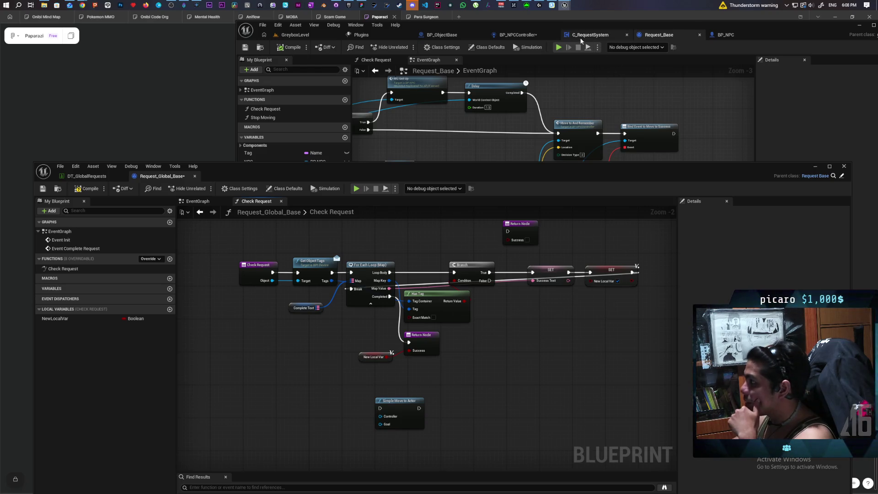
# Step: Inspect the Check Request call in BP_NPCController's Perception graph, then return to Request_Base
pyautogui.click(533, 38)
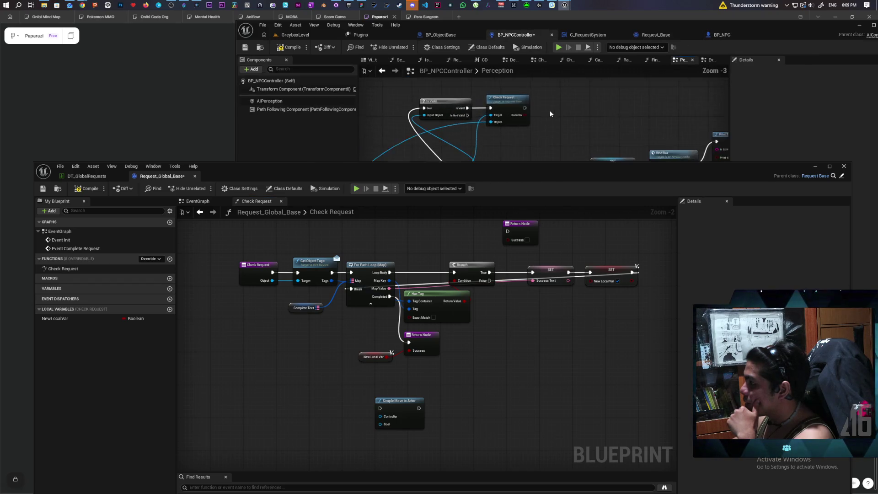
pyautogui.scroll(1, 550, 114)
pyautogui.click(508, 110)
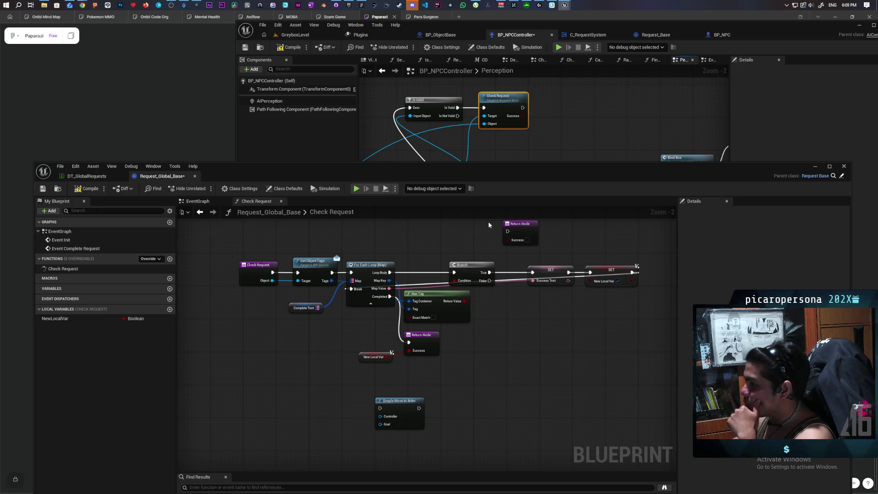
pyautogui.click(656, 35)
# Step: Navigate Request_Base's EventGraph past 'Wish has been granted' to the On Complete custom event
pyautogui.moveTo(481, 169); pyautogui.dragTo(465, 325)
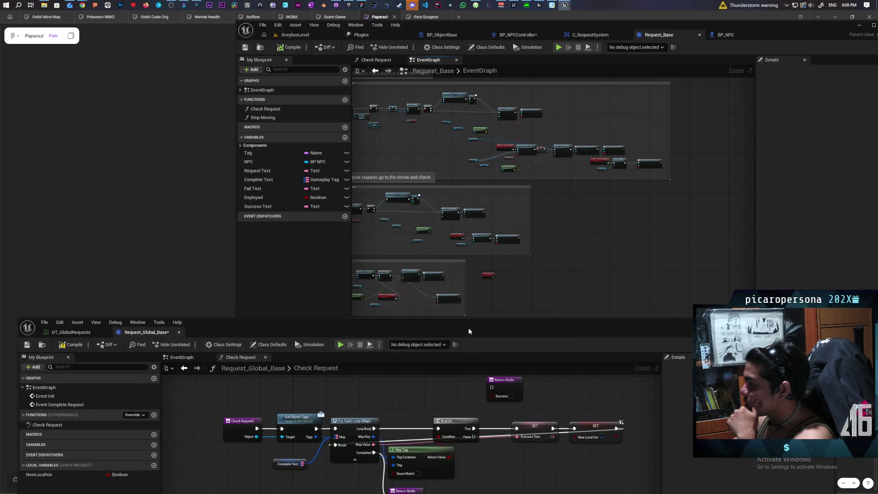
pyautogui.scroll(8, 543, 194)
pyautogui.scroll(-3, 544, 194)
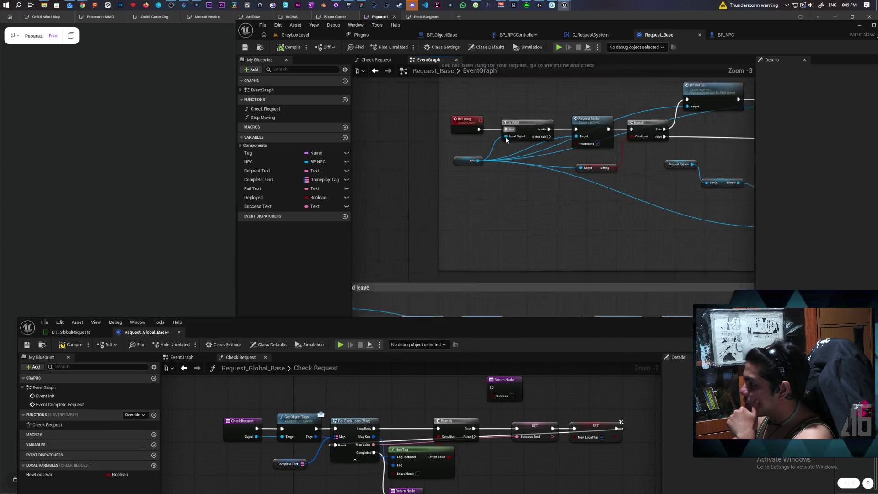
pyautogui.scroll(-2, 490, 159)
pyautogui.moveTo(489, 159)
pyautogui.mouseDown()
pyautogui.moveTo(512, 207)
pyautogui.moveTo(490, 149)
pyautogui.moveTo(496, 201)
pyautogui.moveTo(485, 226)
pyautogui.moveTo(443, 247)
pyautogui.mouseUp()
pyautogui.scroll(2, 484, 226)
pyautogui.scroll(-5, 460, 215)
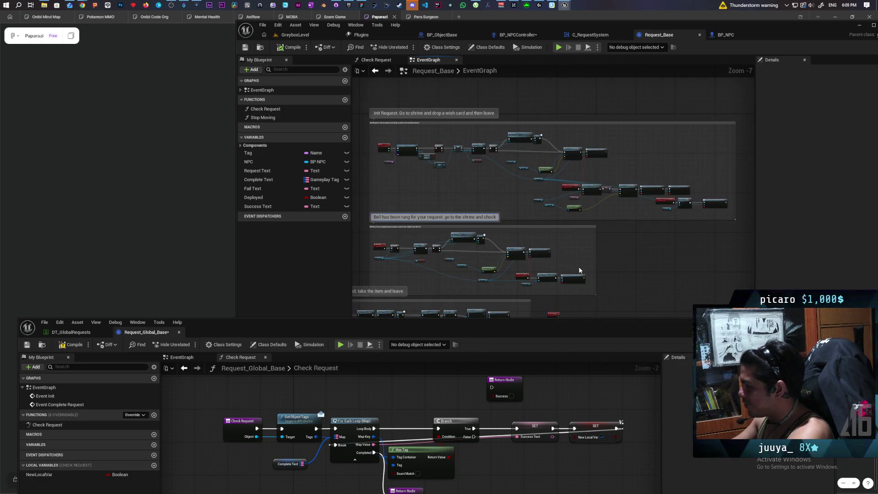
pyautogui.moveTo(579, 269); pyautogui.dragTo(529, 211)
pyautogui.scroll(8, 522, 219)
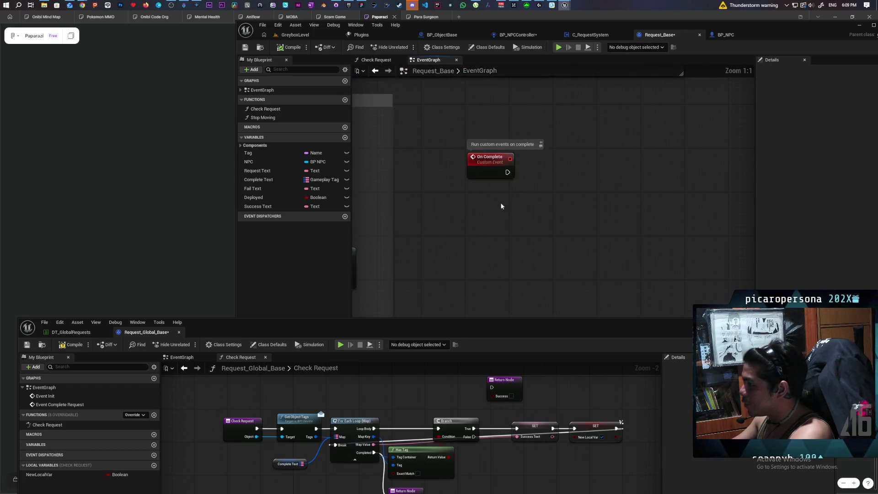
# Step: Add an 'Object Seen' custom event calling Check Request, then save Request_Base
pyautogui.click(491, 167)
pyautogui.scroll(-1, 507, 177)
pyautogui.moveTo(525, 231)
pyautogui.mouseDown()
pyautogui.moveTo(507, 176)
pyautogui.moveTo(474, 208)
pyautogui.mouseUp()
pyautogui.scroll(1, 478, 173)
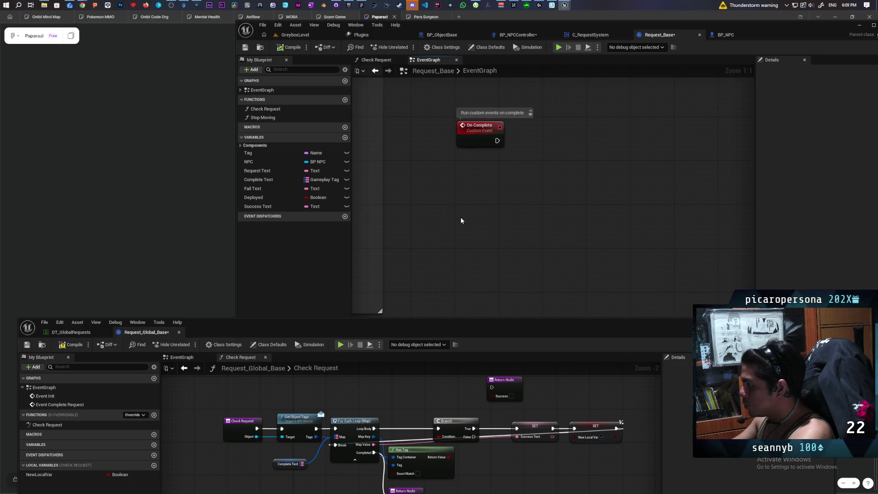
pyautogui.hotkey('ctrl', 'v')
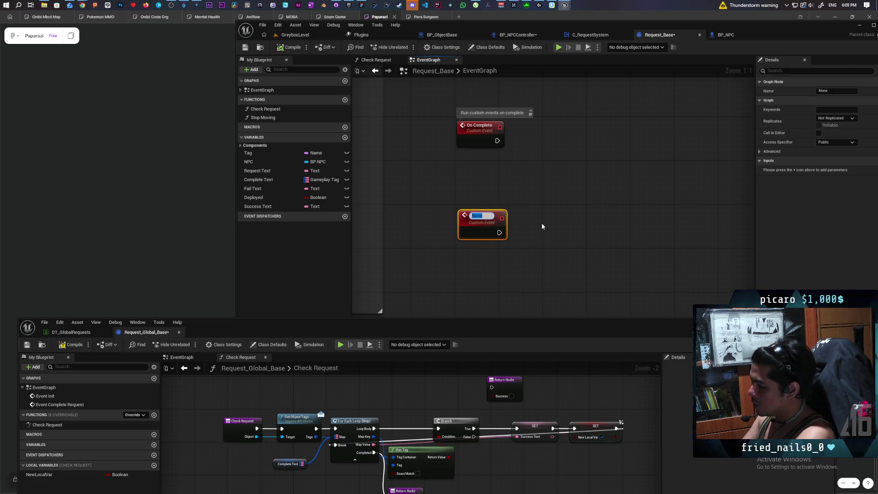
pyautogui.write('Object S')
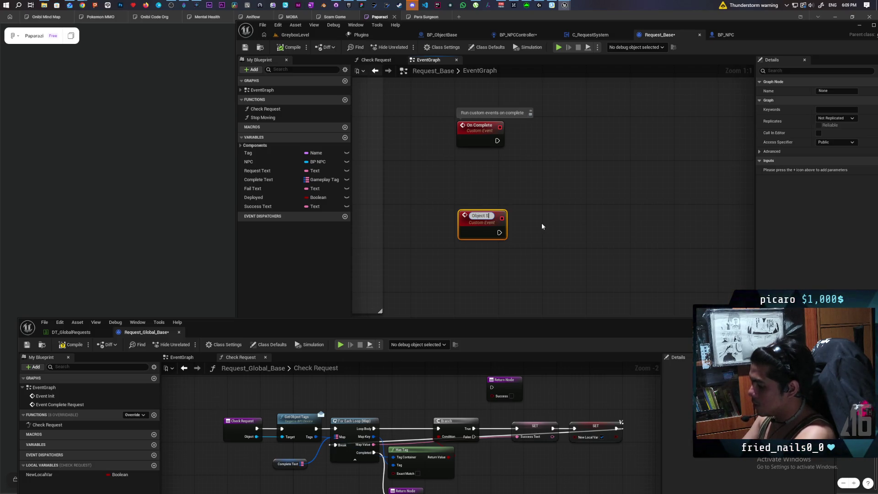
pyautogui.write('een')
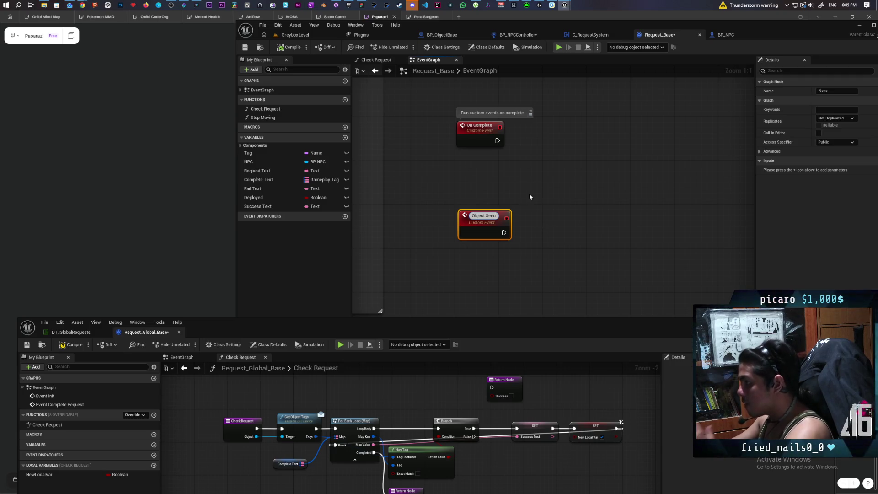
pyautogui.click(530, 196)
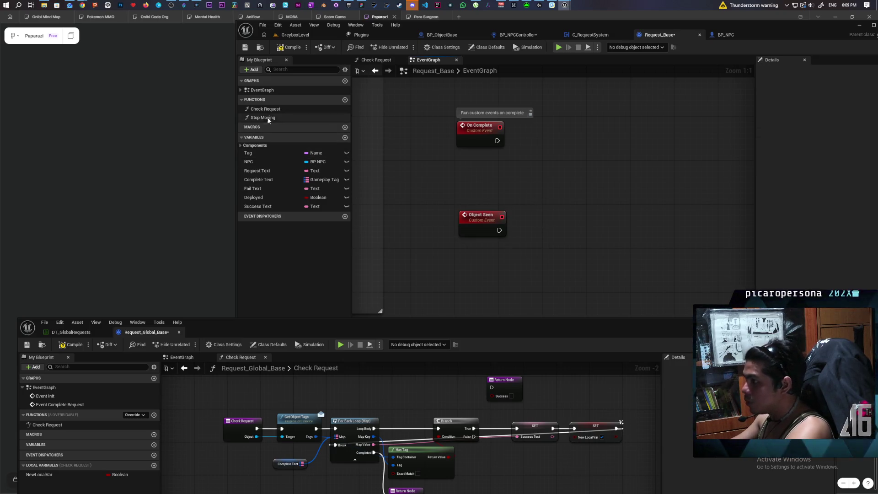
pyautogui.moveTo(270, 110)
pyautogui.mouseDown()
pyautogui.moveTo(531, 225)
pyautogui.moveTo(489, 231)
pyautogui.moveTo(532, 230)
pyautogui.mouseUp()
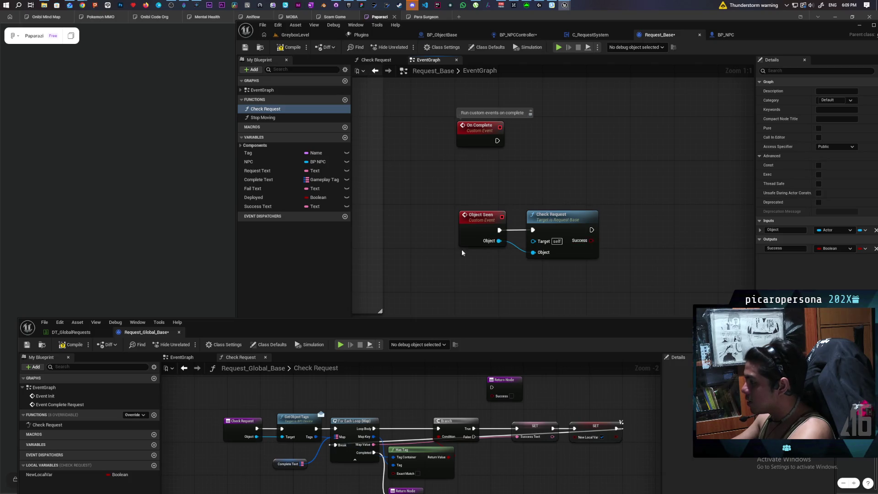
pyautogui.click(246, 47)
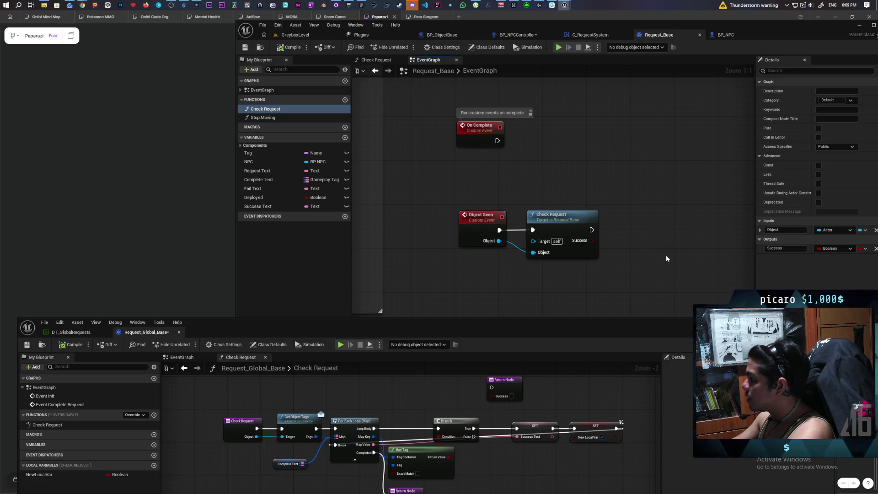
# Step: Add Event Object Seen calling Check Request in Request_Global_Base, then view BP_NPCController's Perception graph
pyautogui.click(182, 357)
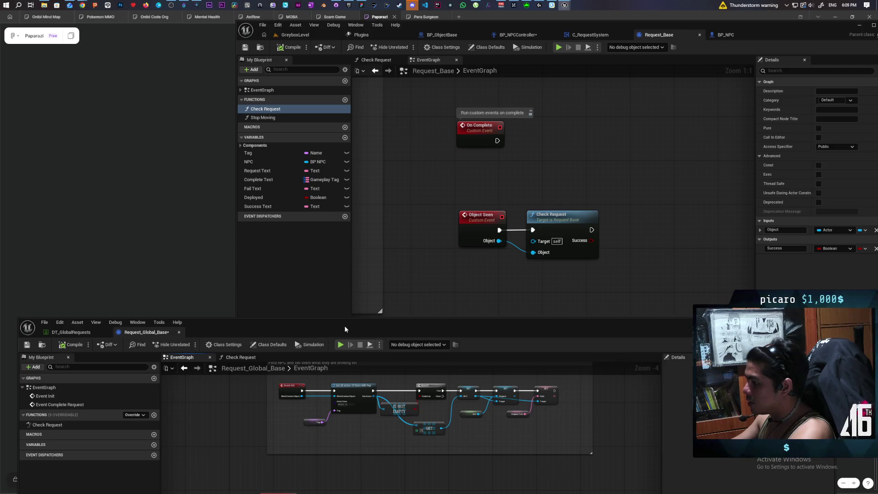
pyautogui.moveTo(344, 328); pyautogui.dragTo(355, 130)
pyautogui.moveTo(424, 126); pyautogui.dragTo(435, 274)
pyautogui.scroll(-1, 319, 454)
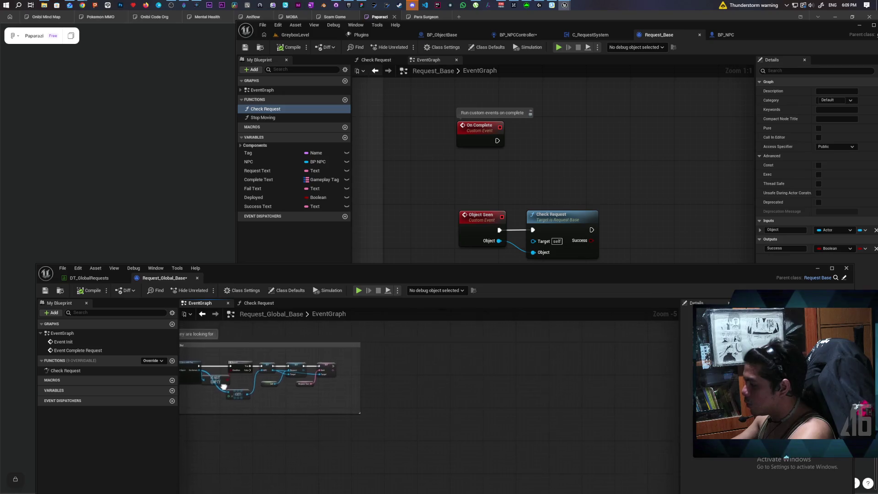
pyautogui.rightClick(373, 373)
pyautogui.write('ob')
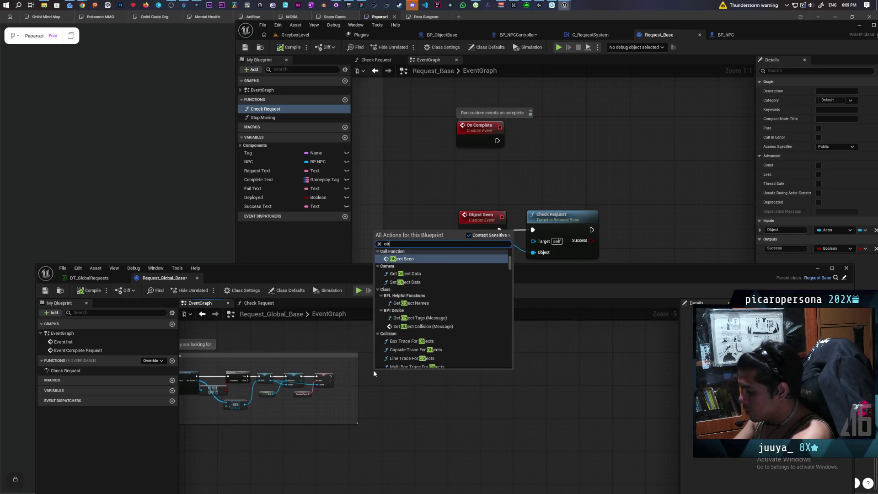
pyautogui.write('ject see')
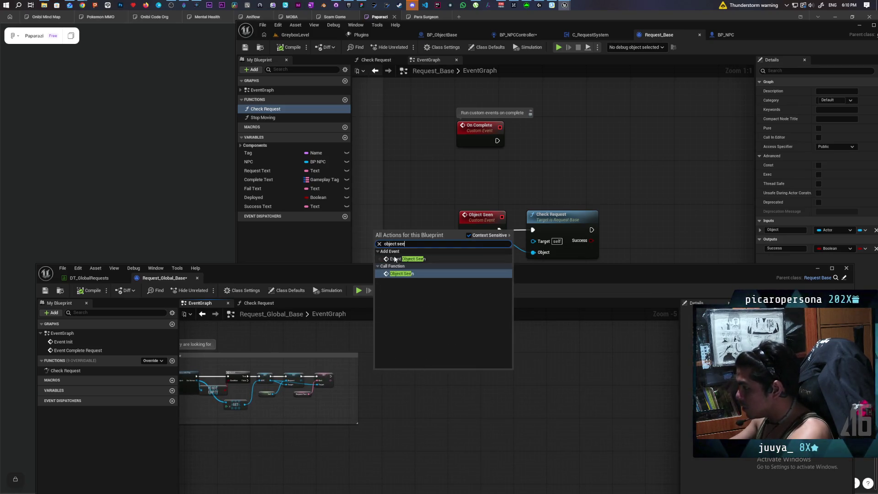
pyautogui.click(395, 260)
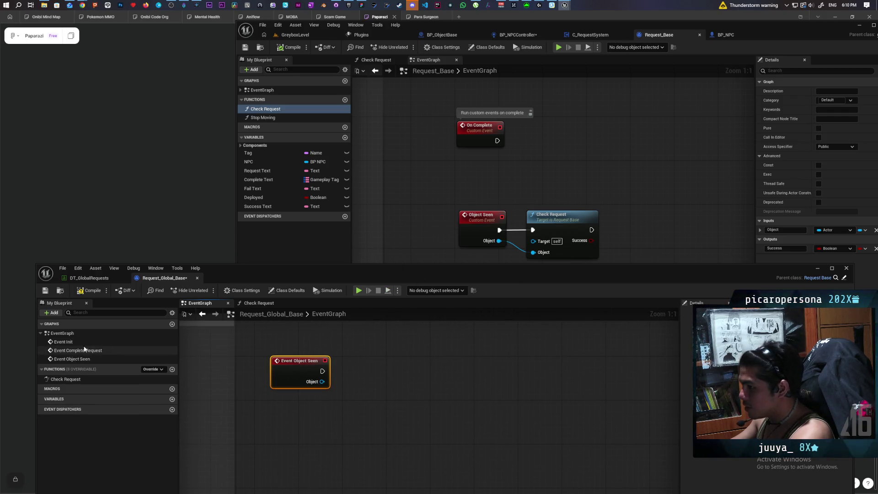
pyautogui.moveTo(65, 379)
pyautogui.mouseDown()
pyautogui.moveTo(320, 371)
pyautogui.moveTo(398, 404)
pyautogui.moveTo(388, 371)
pyautogui.mouseUp()
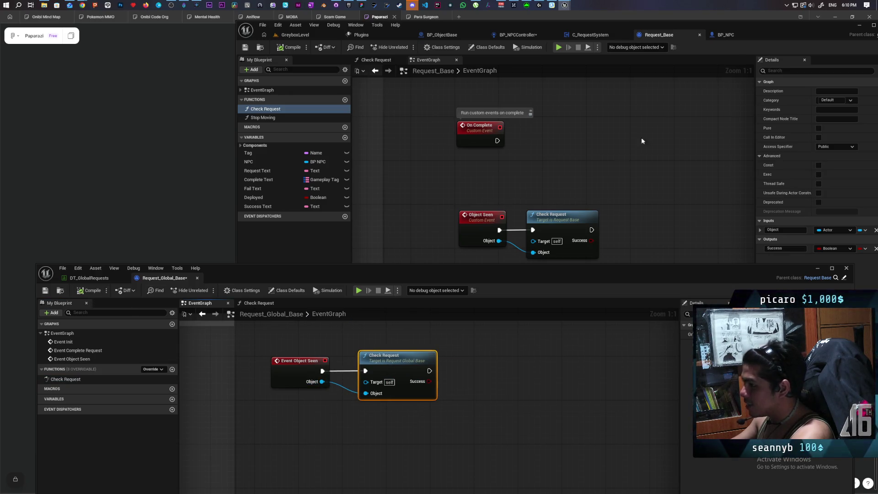
pyautogui.click(517, 35)
pyautogui.moveTo(572, 130); pyautogui.dragTo(617, 152)
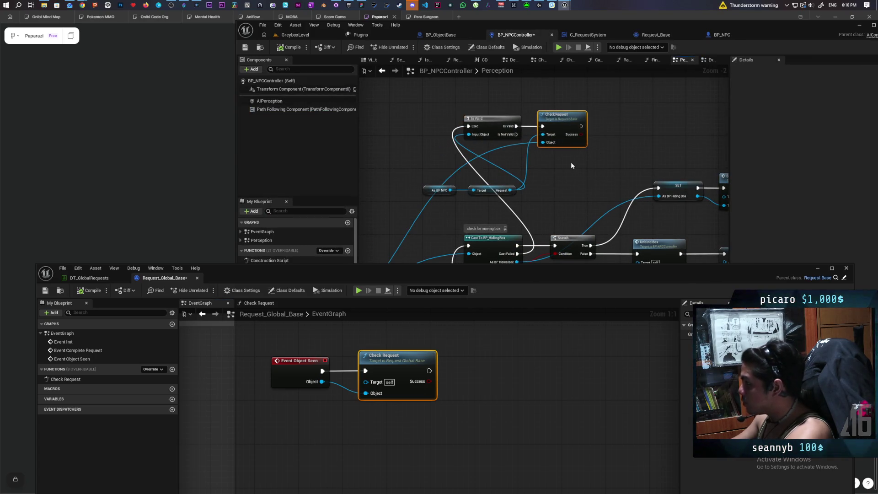
# Step: Replace the Check Request node with an Object Seen call on the Request output
pyautogui.press('Delete')
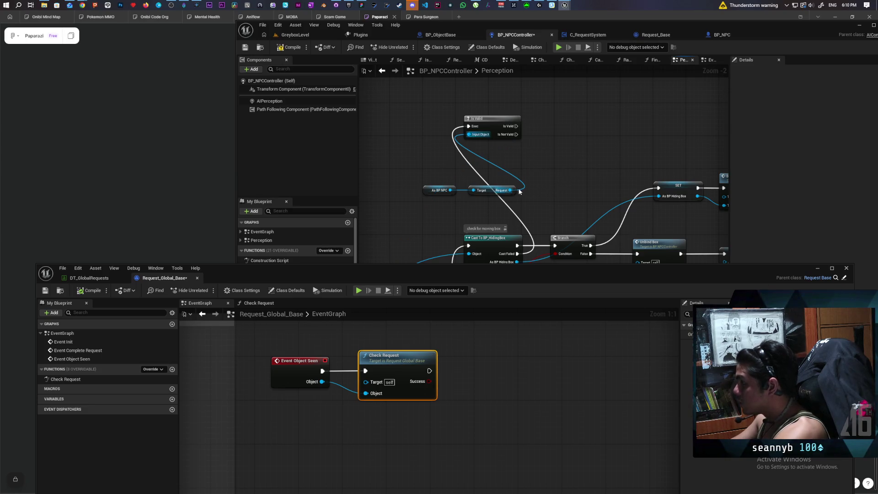
pyautogui.moveTo(510, 190); pyautogui.dragTo(537, 170)
pyautogui.write('check req')
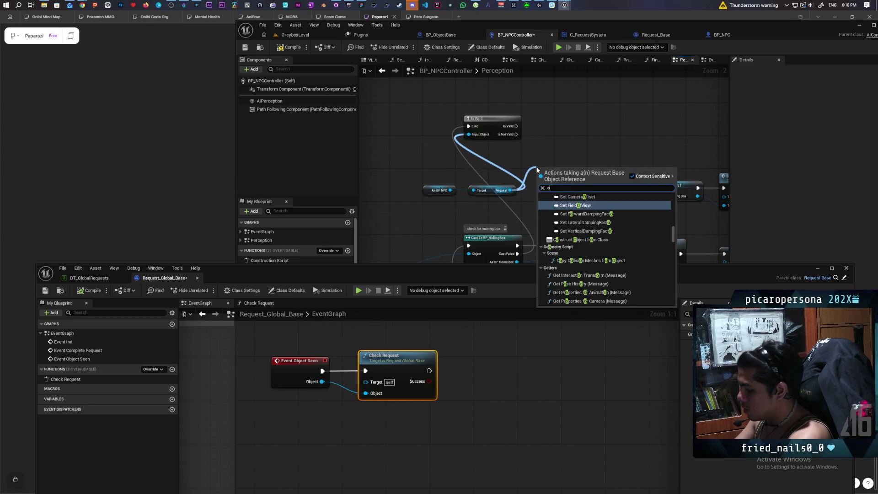
pyautogui.press('Escape')
pyautogui.moveTo(537, 167); pyautogui.dragTo(574, 133)
# Step: Pass the perceived actor into Object Seen's Object and run it after Is Valid
pyautogui.scroll(-1, 544, 185)
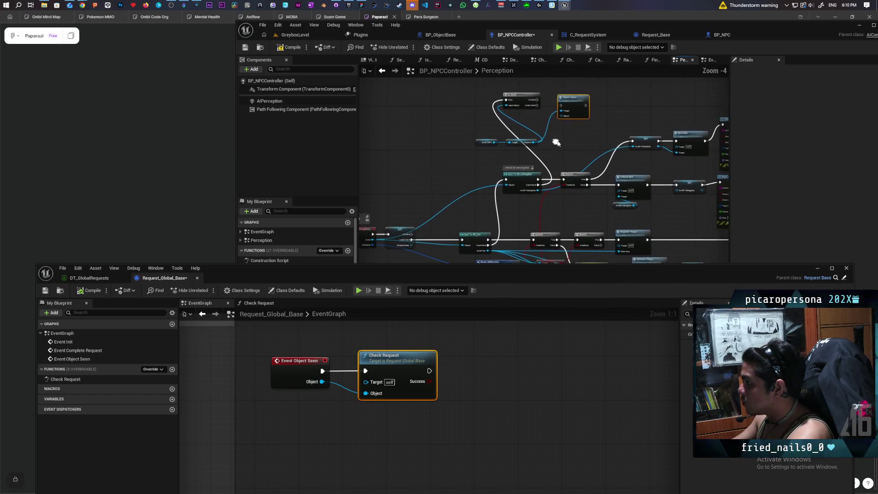
pyautogui.scroll(-1, 432, 227)
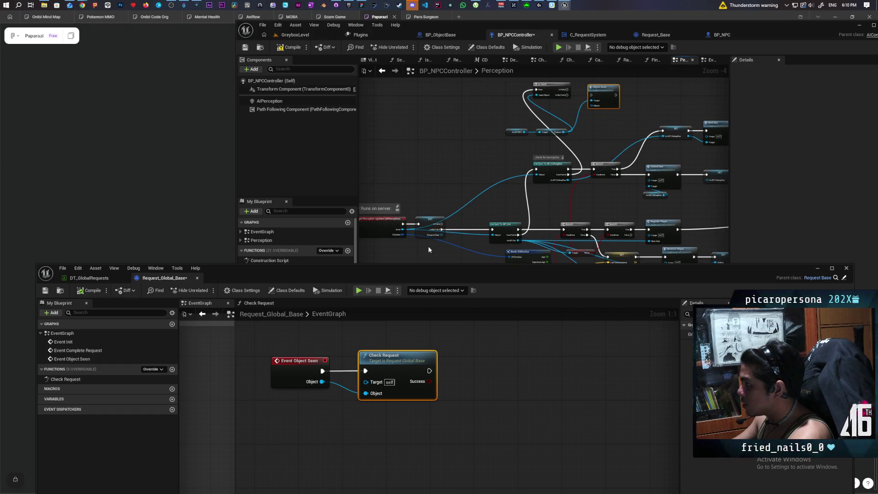
pyautogui.moveTo(403, 229); pyautogui.dragTo(593, 106)
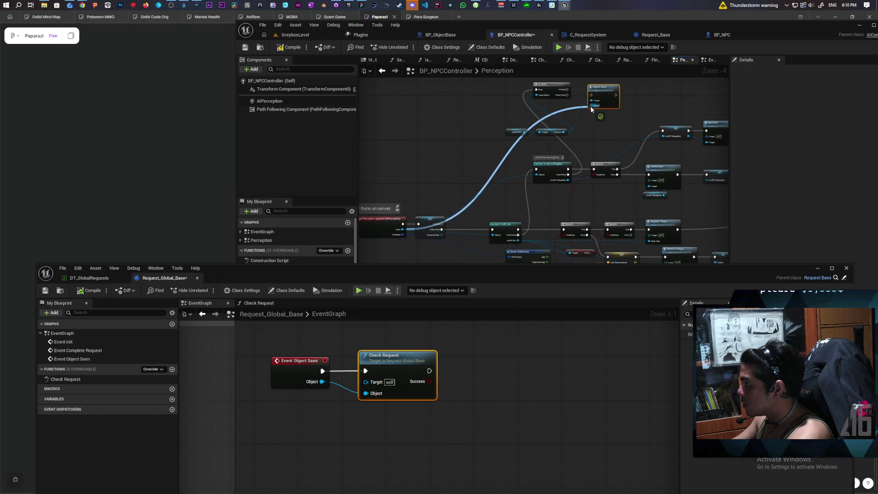
pyautogui.scroll(4, 591, 106)
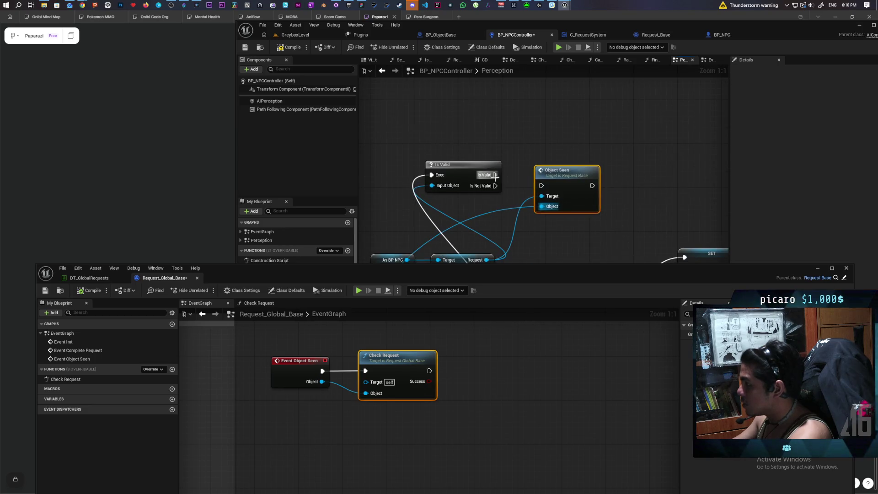
pyautogui.moveTo(494, 174); pyautogui.dragTo(541, 185)
pyautogui.moveTo(556, 186); pyautogui.dragTo(557, 176)
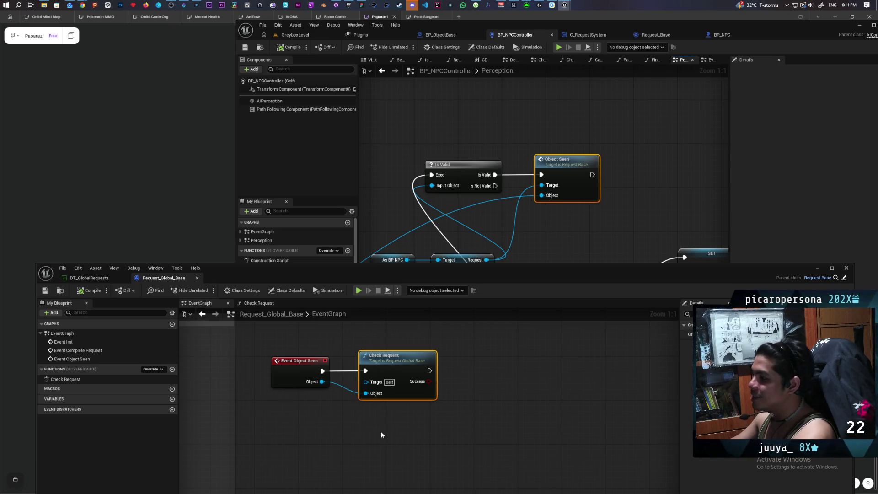
# Step: Shift the Event Object Seen and Check Request nodes slightly, then deselect them
pyautogui.scroll(-3, 381, 434)
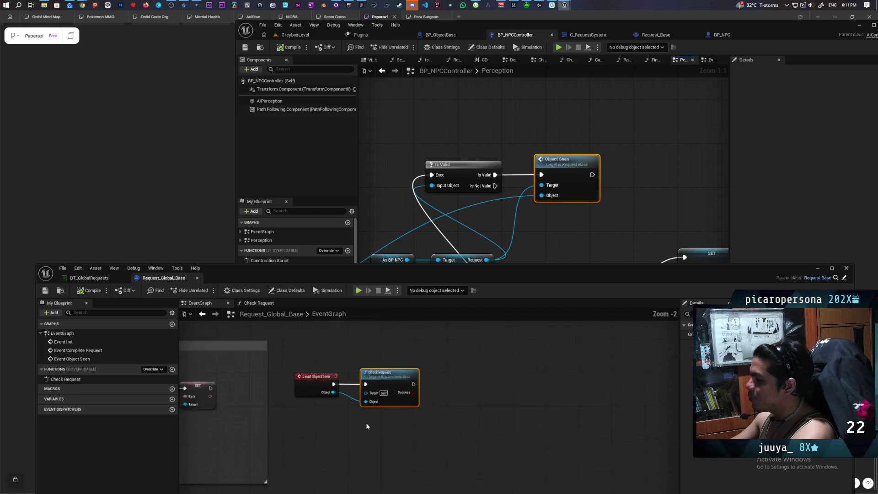
pyautogui.moveTo(381, 434)
pyautogui.mouseDown()
pyautogui.moveTo(473, 439)
pyautogui.moveTo(464, 397)
pyautogui.moveTo(535, 451)
pyautogui.mouseUp()
pyautogui.scroll(2, 461, 397)
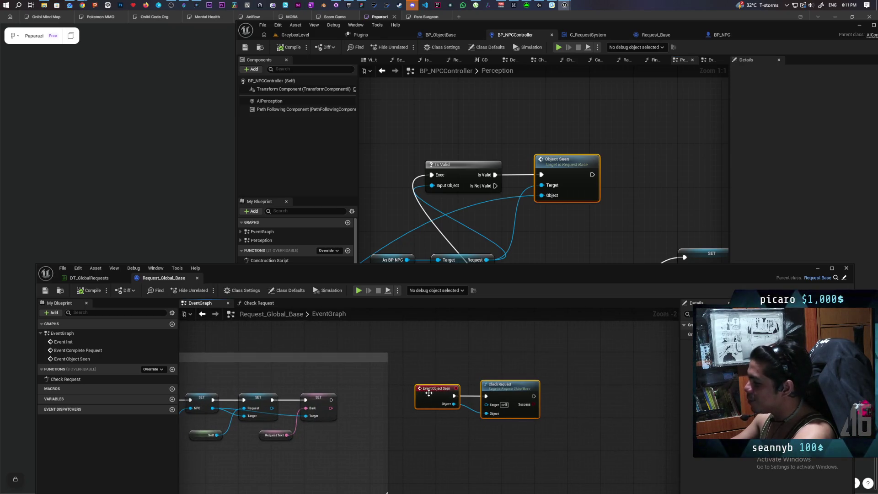
pyautogui.moveTo(428, 393); pyautogui.dragTo(425, 402)
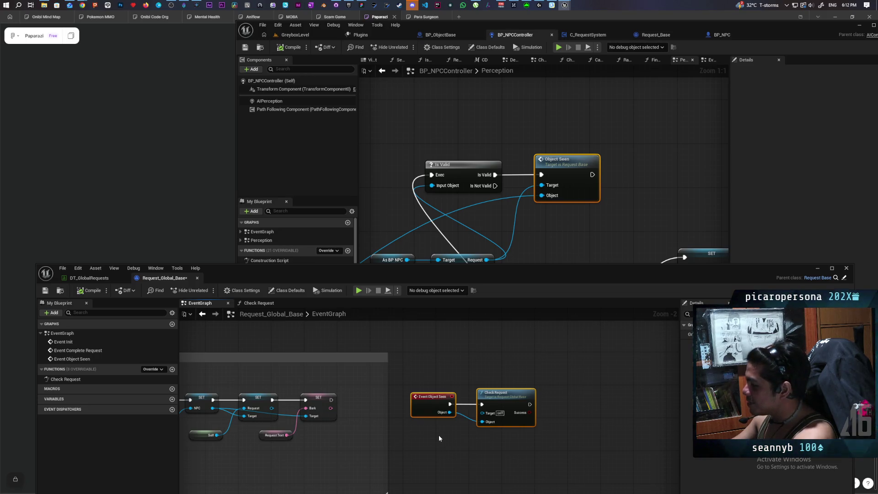
pyautogui.scroll(-1, 439, 437)
pyautogui.scroll(3, 439, 437)
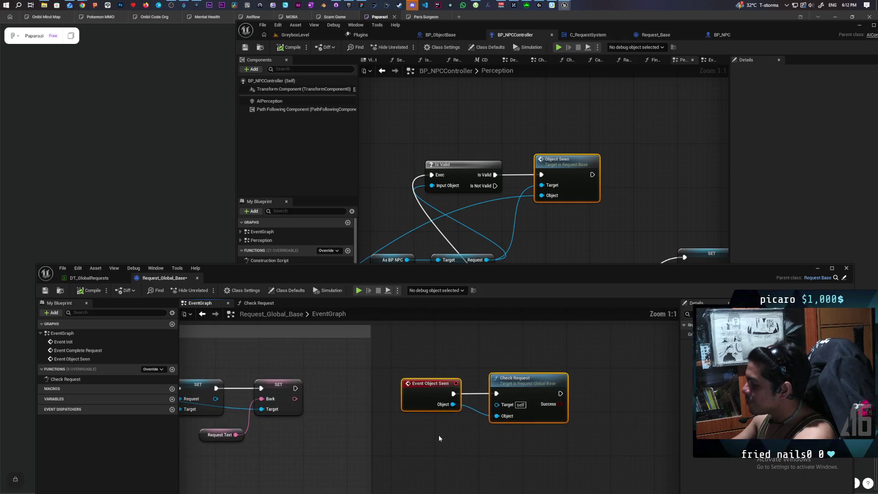
pyautogui.click(438, 434)
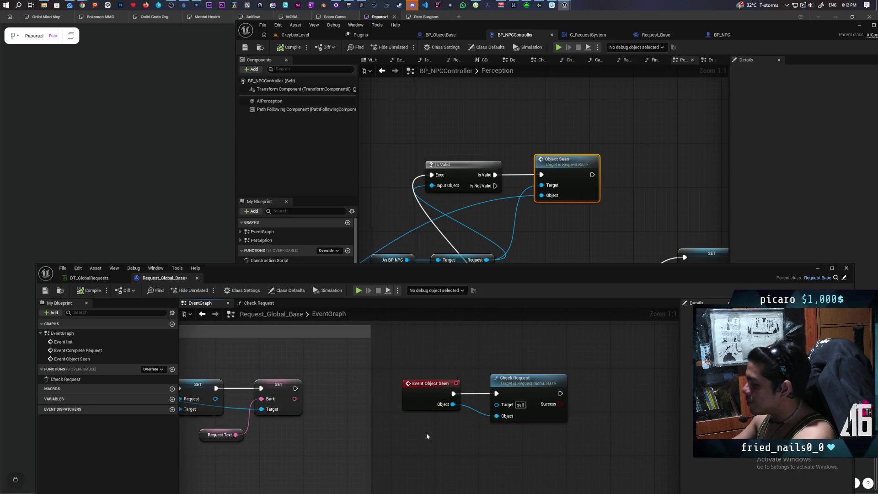
# Step: Marquee-select both nodes again and move them a bit further right
pyautogui.scroll(-1, 446, 436)
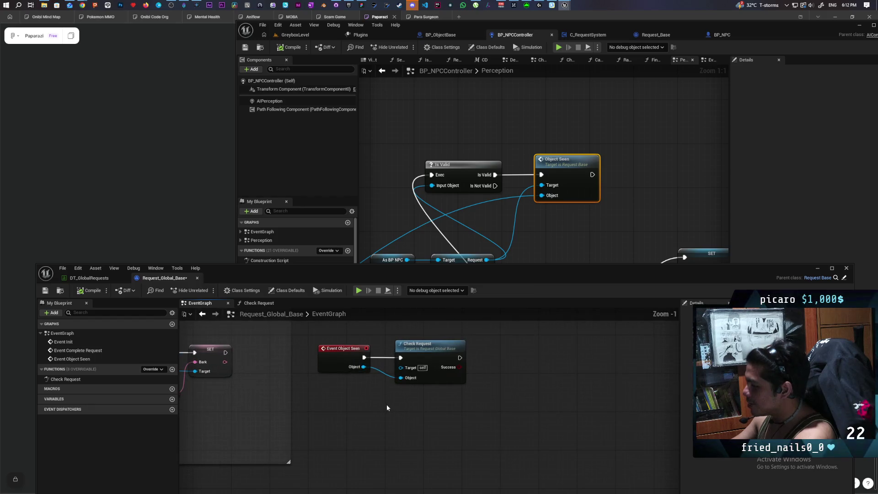
pyautogui.moveTo(387, 406); pyautogui.dragTo(382, 426)
pyautogui.moveTo(331, 350); pyautogui.dragTo(452, 427)
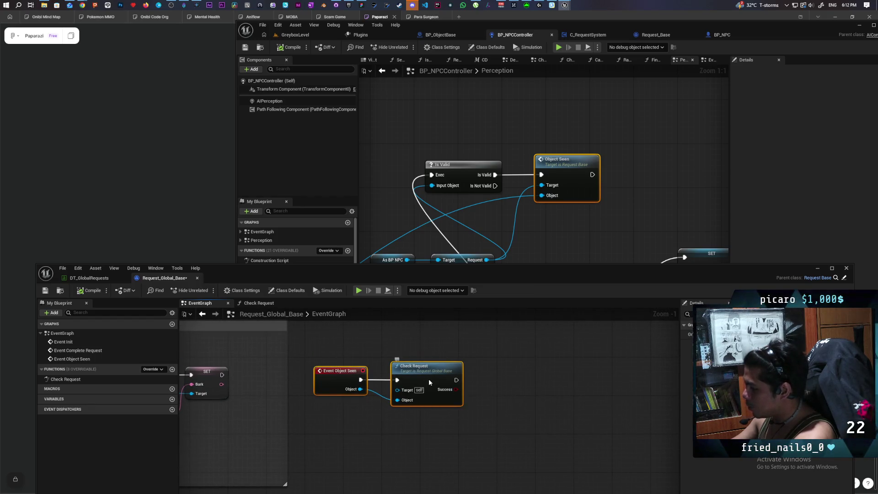
pyautogui.moveTo(429, 380); pyautogui.dragTo(459, 379)
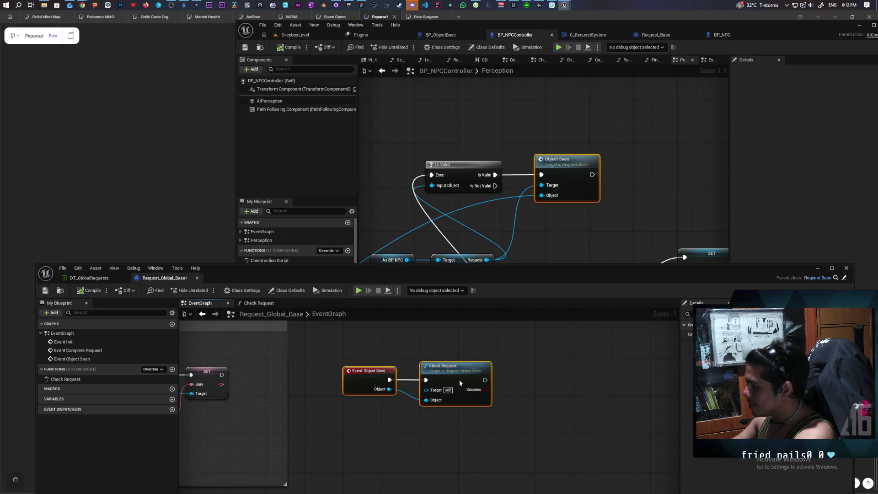
pyautogui.click(427, 421)
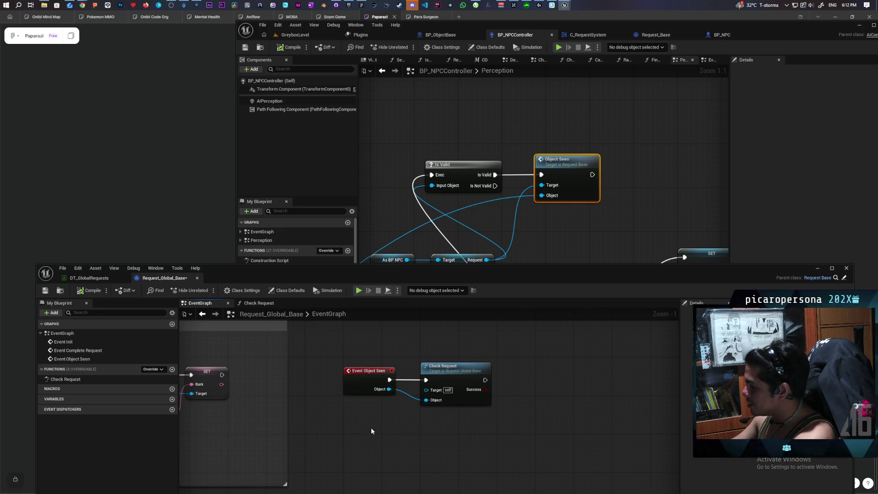
pyautogui.scroll(-1, 337, 413)
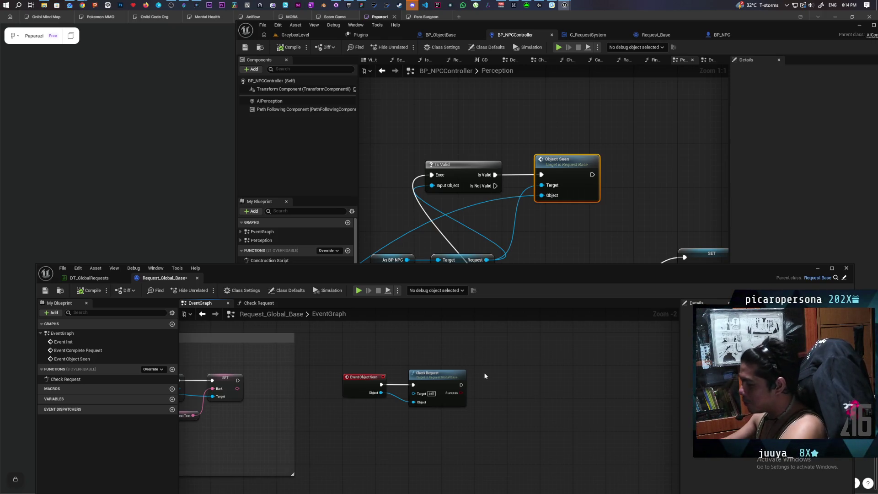
# Step: Save the Request_Global_Base blueprint
pyautogui.moveTo(488, 376)
pyautogui.mouseDown()
pyautogui.moveTo(546, 368)
pyautogui.moveTo(541, 373)
pyautogui.moveTo(520, 369)
pyautogui.moveTo(536, 352)
pyautogui.mouseUp()
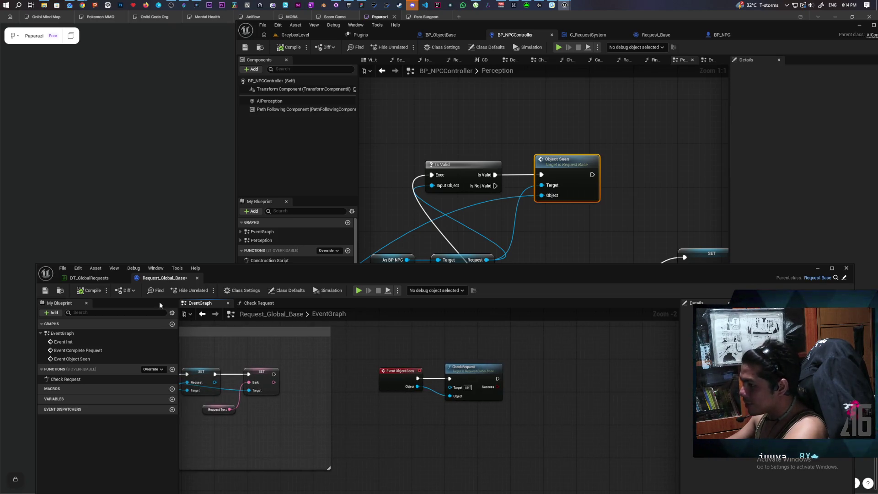
pyautogui.click(43, 291)
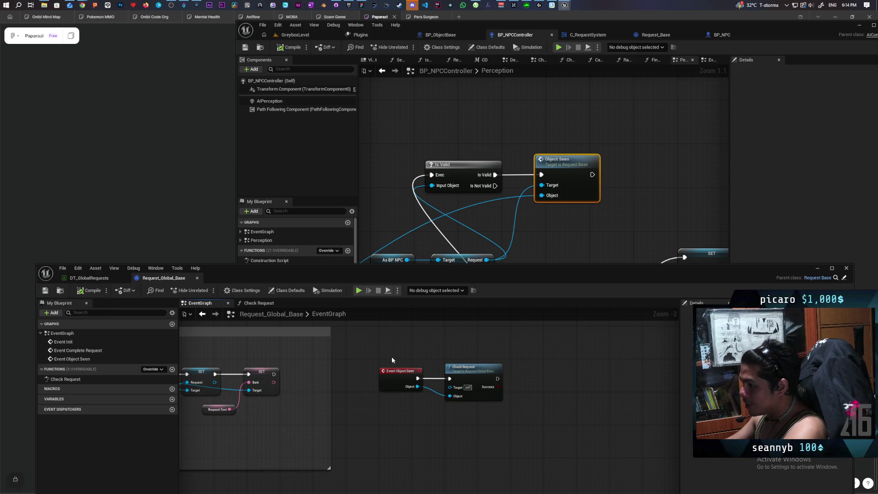
pyautogui.moveTo(388, 350)
pyautogui.mouseDown()
pyautogui.moveTo(470, 355)
pyautogui.moveTo(443, 349)
pyautogui.moveTo(414, 363)
pyautogui.moveTo(387, 362)
pyautogui.mouseUp()
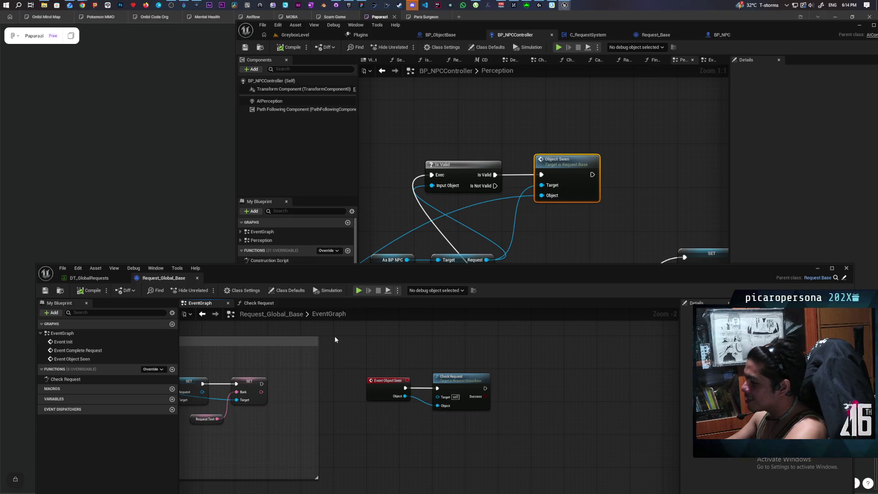
# Step: Add a Branch node driven by Check Request's execution output
pyautogui.moveTo(335, 339)
pyautogui.mouseDown()
pyautogui.moveTo(344, 372)
pyautogui.moveTo(440, 453)
pyautogui.moveTo(589, 482)
pyautogui.mouseUp()
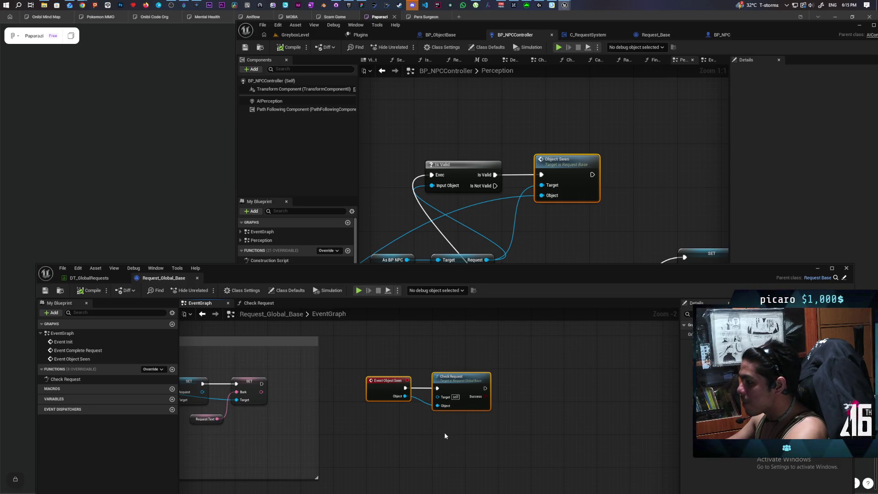
pyautogui.moveTo(513, 431); pyautogui.dragTo(460, 409)
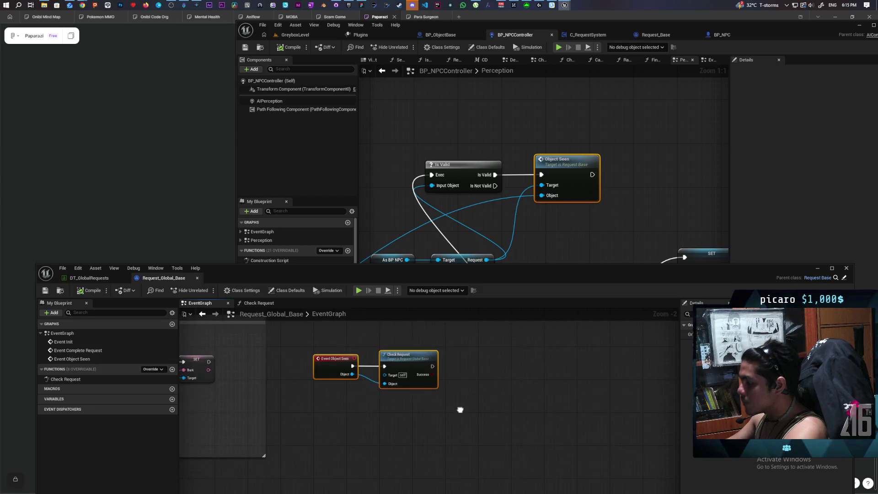
pyautogui.click(461, 362)
pyautogui.scroll(2, 464, 364)
pyautogui.moveTo(424, 366)
pyautogui.mouseDown()
pyautogui.moveTo(471, 373)
pyautogui.moveTo(462, 378)
pyautogui.mouseUp()
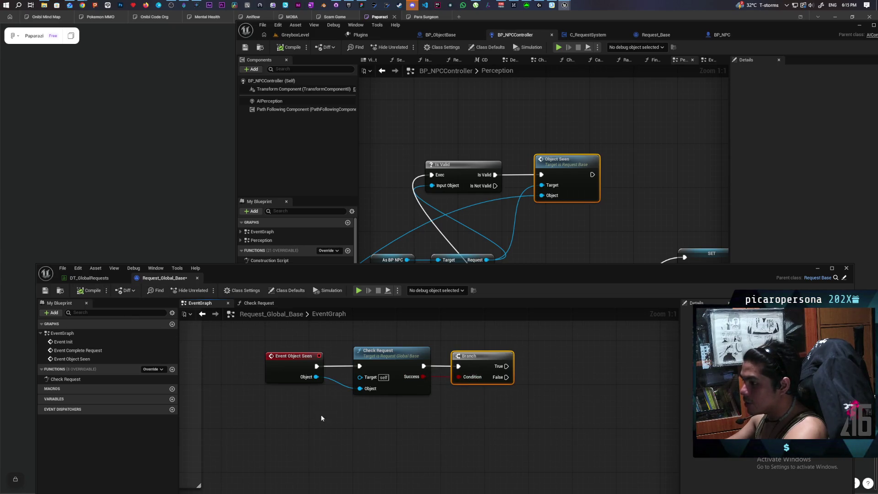
# Step: Save Request_Global_Base, raise its editor window and zoom the graph out
pyautogui.hotkey('ctrl', 's')
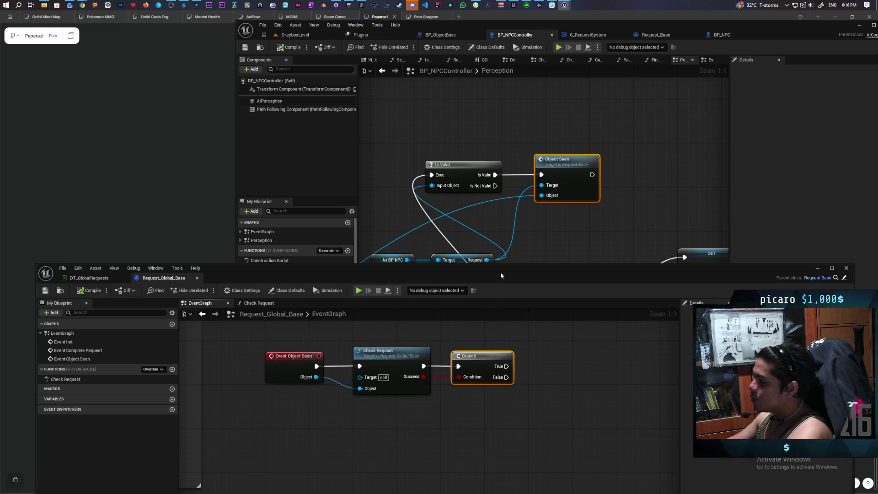
pyautogui.moveTo(501, 275)
pyautogui.mouseDown()
pyautogui.moveTo(467, 109)
pyautogui.moveTo(498, 107)
pyautogui.mouseUp()
pyautogui.scroll(-5, 387, 301)
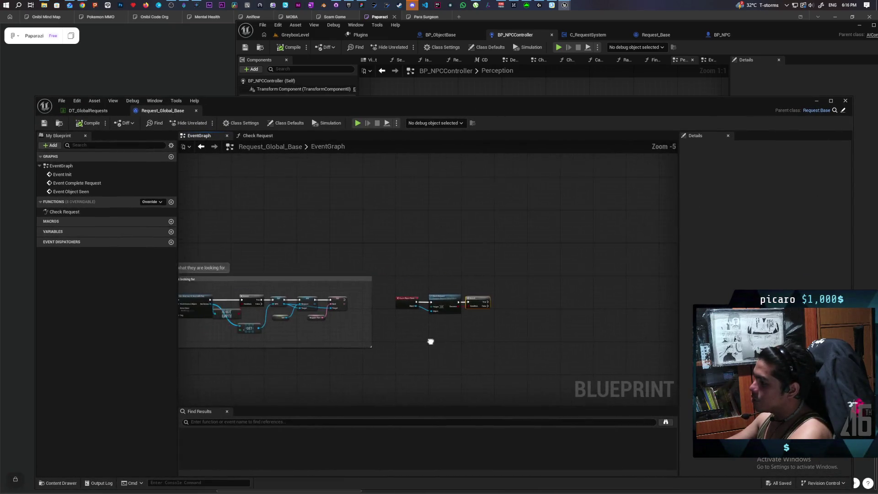
pyautogui.moveTo(431, 341)
pyautogui.mouseDown()
pyautogui.moveTo(368, 298)
pyautogui.moveTo(386, 306)
pyautogui.mouseUp()
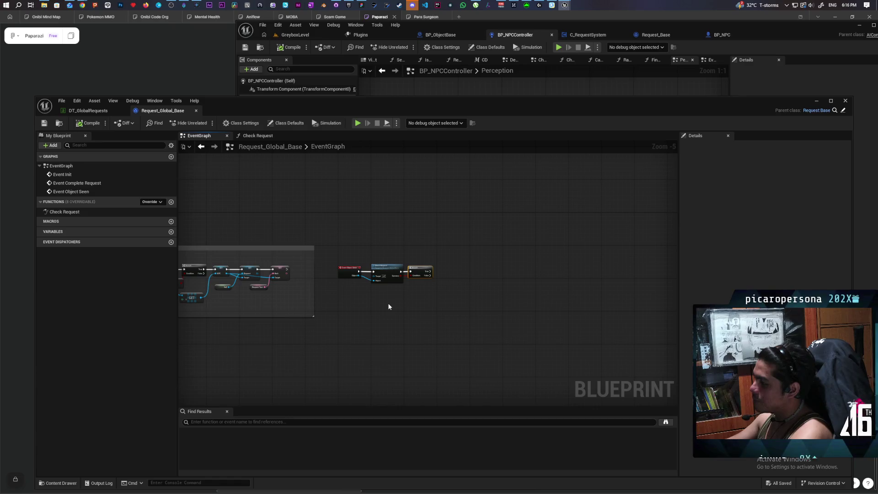
pyautogui.scroll(1, 388, 306)
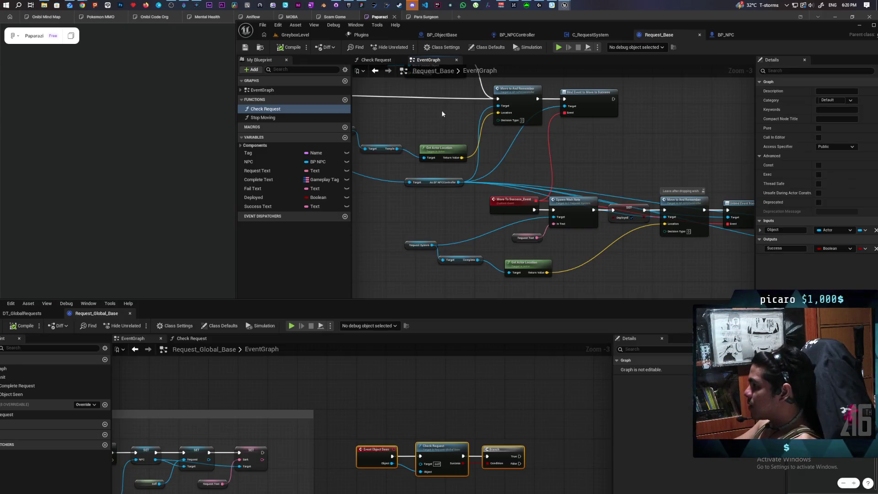
# Step: Select the Move To and Remember node group in Request_Base for copying
pyautogui.moveTo(431, 106)
pyautogui.mouseDown()
pyautogui.moveTo(626, 164)
pyautogui.moveTo(421, 163)
pyautogui.moveTo(425, 141)
pyautogui.mouseUp()
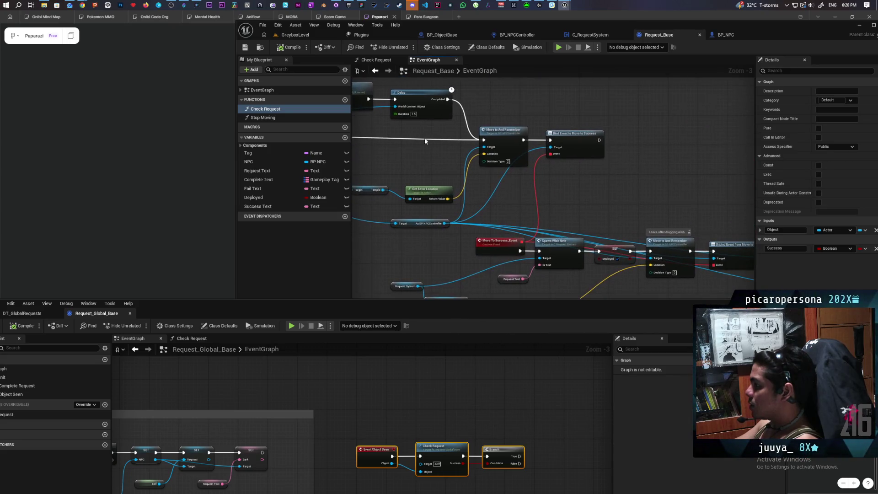
pyautogui.moveTo(442, 185)
pyautogui.mouseDown()
pyautogui.moveTo(455, 211)
pyautogui.moveTo(561, 232)
pyautogui.moveTo(549, 231)
pyautogui.mouseUp()
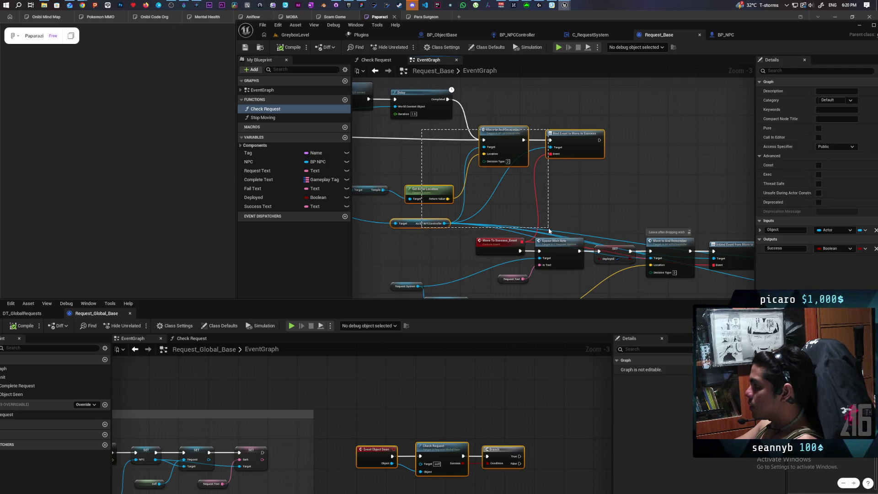
pyautogui.moveTo(549, 231); pyautogui.dragTo(549, 231)
pyautogui.scroll(-6, 561, 207)
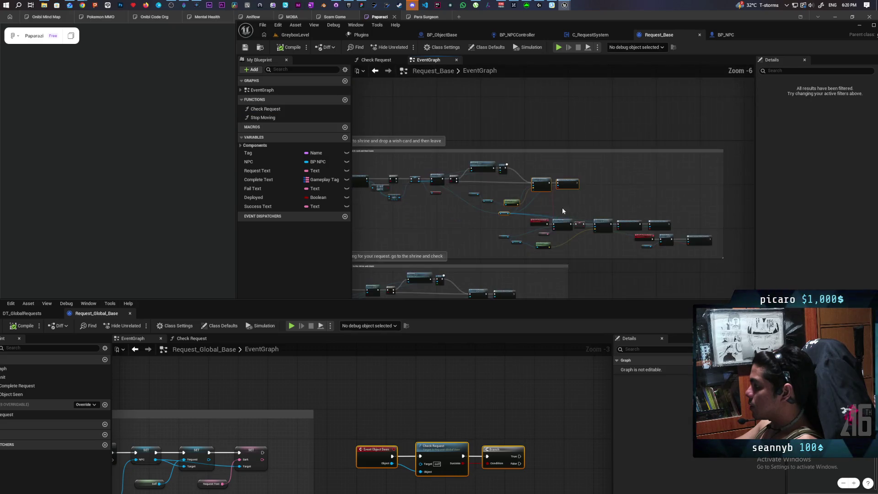
pyautogui.scroll(6, 563, 211)
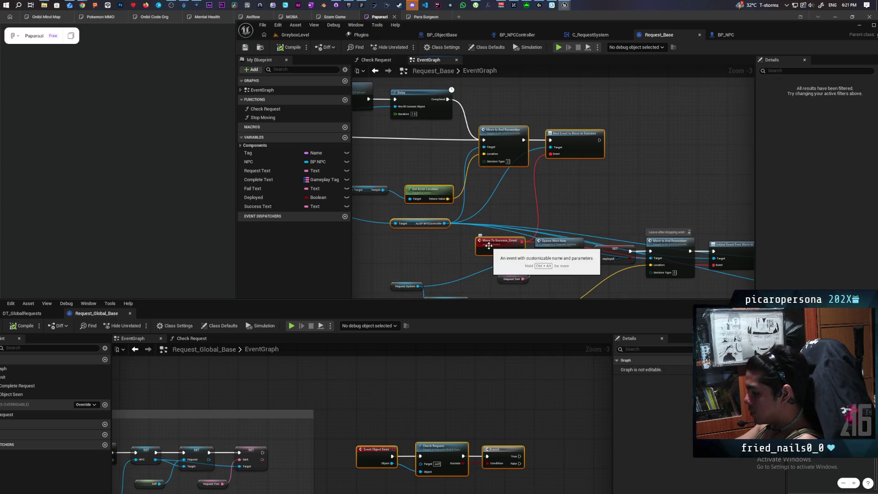
# Step: Paste the copied move-to nodes into Request_Global_Base's graph beside the Branch
pyautogui.scroll(-5, 486, 402)
pyautogui.moveTo(486, 402); pyautogui.dragTo(372, 346)
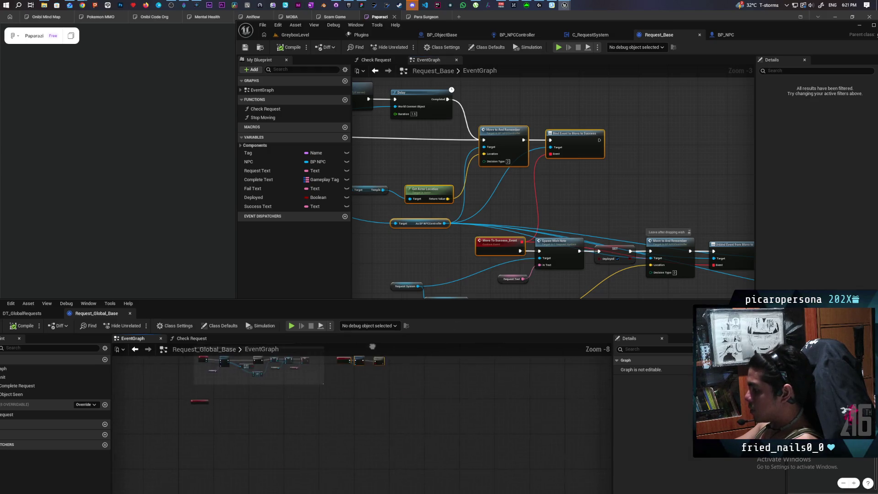
pyautogui.scroll(2, 391, 448)
pyautogui.moveTo(385, 383)
pyautogui.mouseDown()
pyautogui.moveTo(391, 448)
pyautogui.moveTo(376, 380)
pyautogui.moveTo(412, 388)
pyautogui.mouseUp()
pyautogui.hotkey('ctrl', 'v')
pyautogui.scroll(2, 391, 445)
pyautogui.scroll(2, 375, 380)
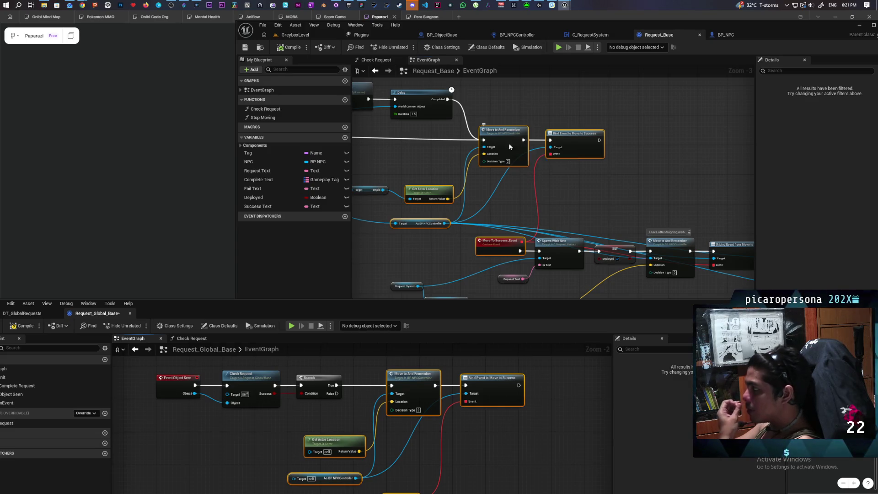
# Step: Review the Move To and Remember event's logic past AI MoveTo, then return to Request_Base
pyautogui.doubleClick(508, 144)
pyautogui.moveTo(445, 137); pyautogui.dragTo(386, 137)
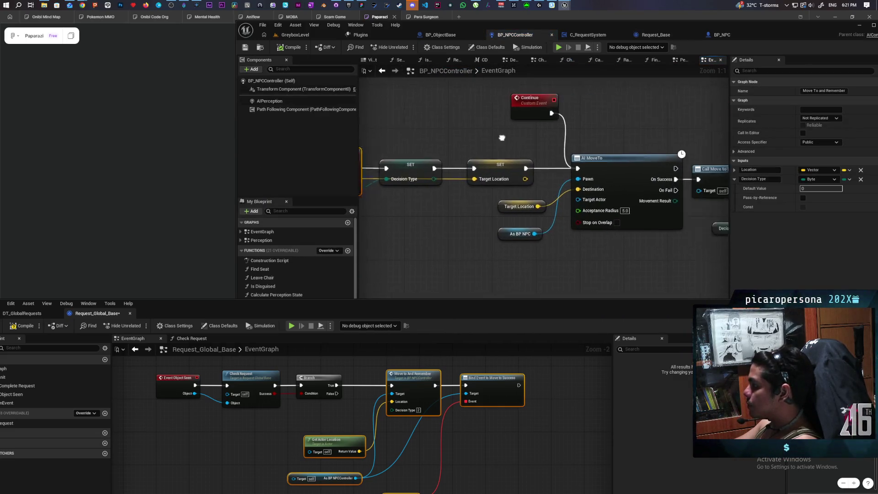
pyautogui.moveTo(501, 137); pyautogui.dragTo(410, 137)
pyautogui.moveTo(586, 147); pyautogui.dragTo(555, 147)
pyautogui.moveTo(618, 150); pyautogui.dragTo(532, 137)
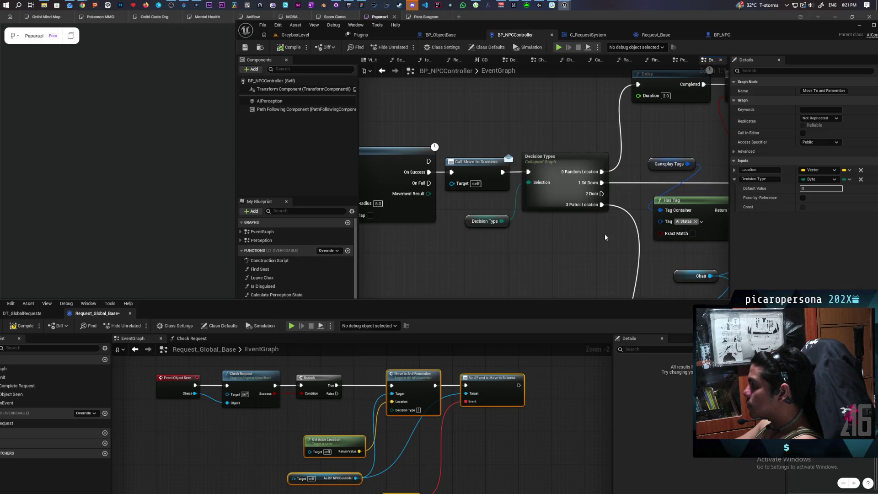
pyautogui.moveTo(605, 237); pyautogui.dragTo(544, 234)
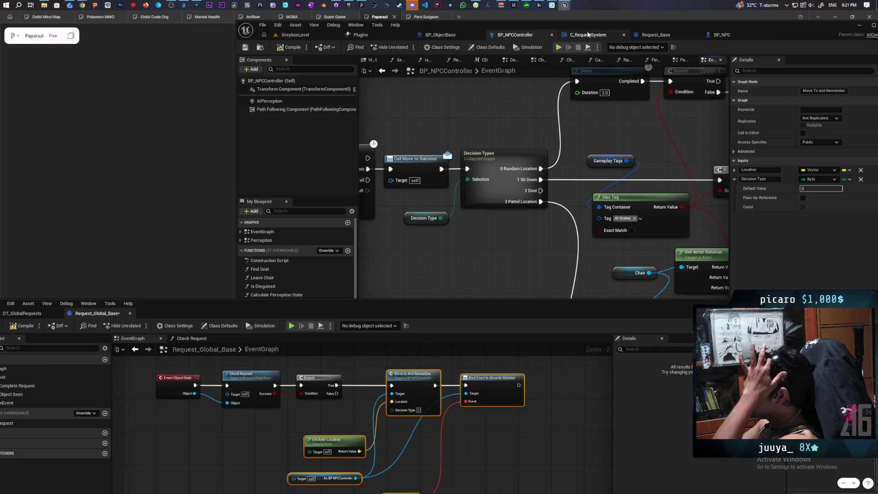
pyautogui.click(590, 35)
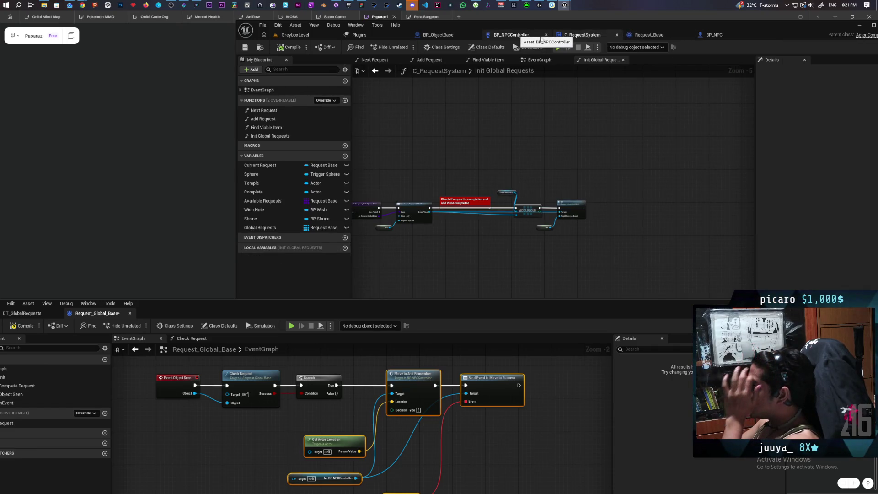
pyautogui.click(649, 34)
pyautogui.moveTo(598, 163); pyautogui.dragTo(600, 144)
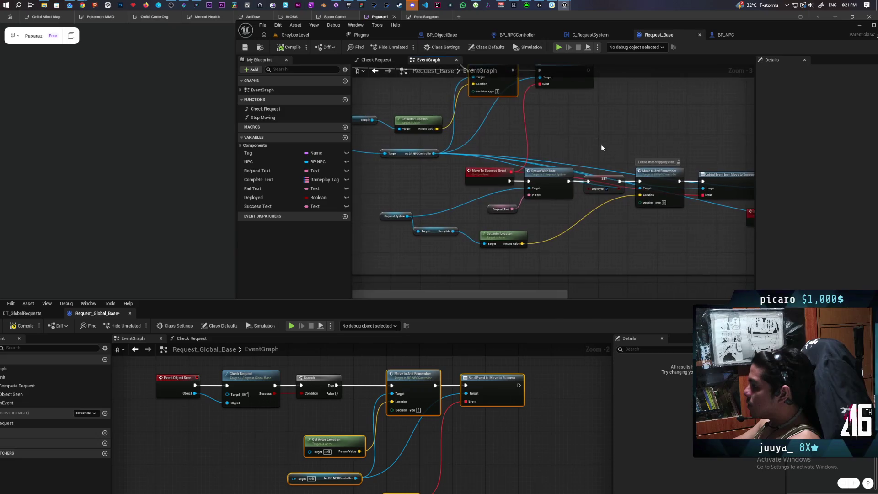
pyautogui.moveTo(426, 469)
pyautogui.mouseDown()
pyautogui.moveTo(435, 437)
pyautogui.moveTo(415, 447)
pyautogui.mouseUp()
# Step: Add a Get NPC getter and wire it to the BP_NPCController cast's Target
pyautogui.rightClick(242, 430)
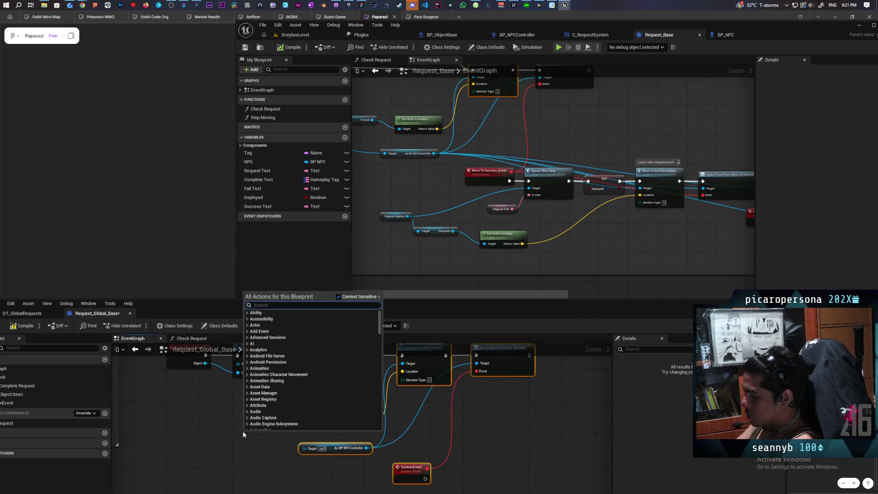
pyautogui.write('get npc')
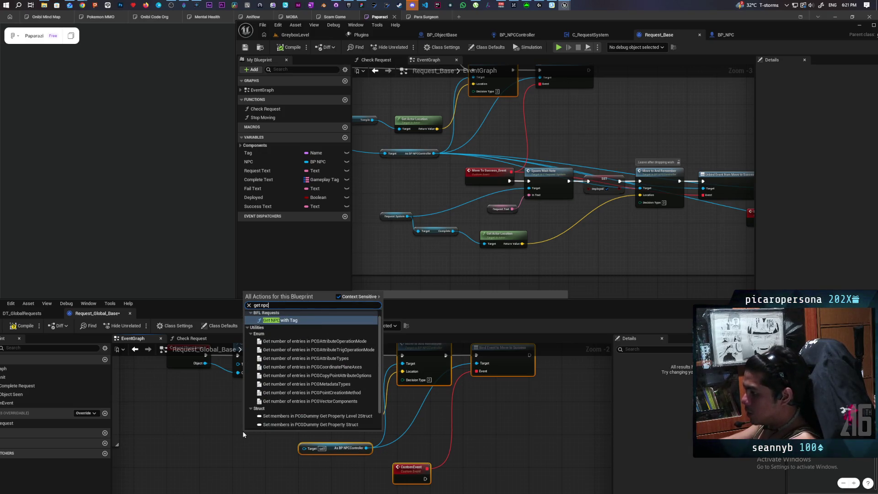
pyautogui.scroll(-2, 337, 407)
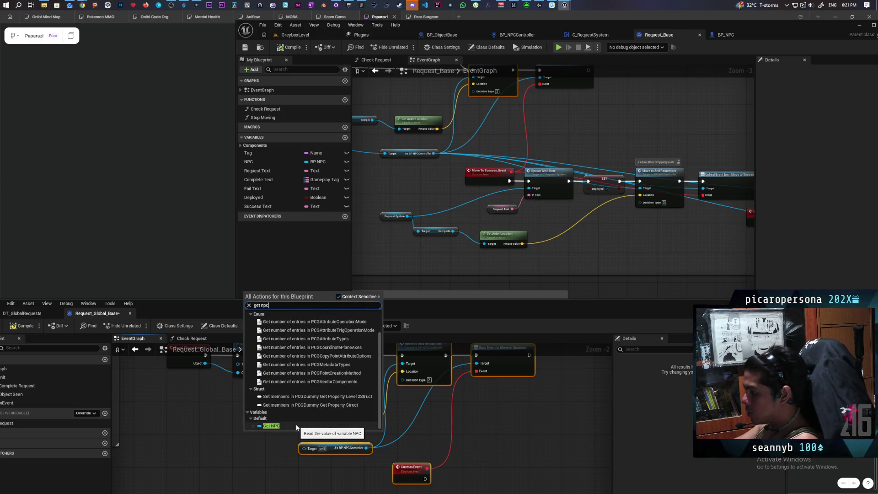
pyautogui.scroll(2, 296, 427)
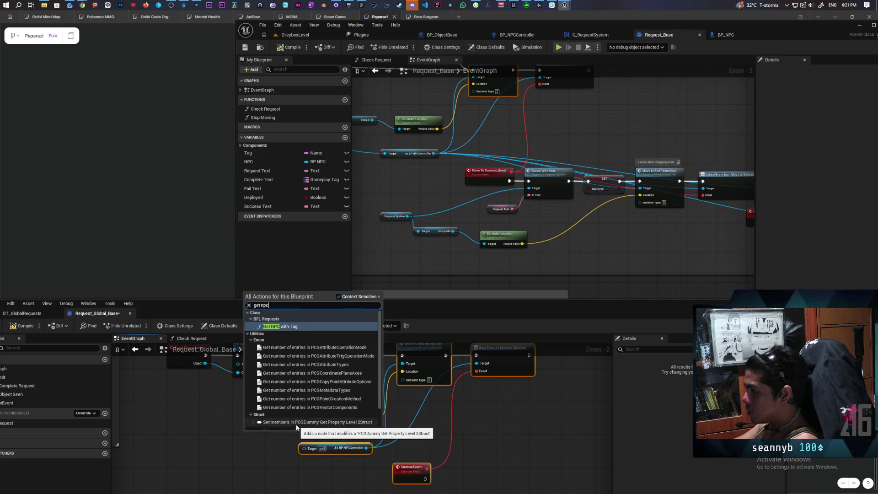
pyautogui.scroll(-2, 296, 427)
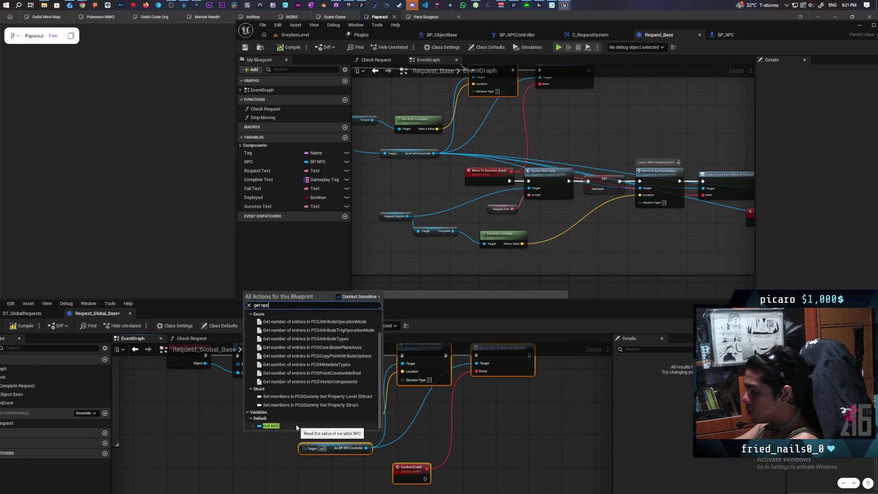
pyautogui.click(297, 428)
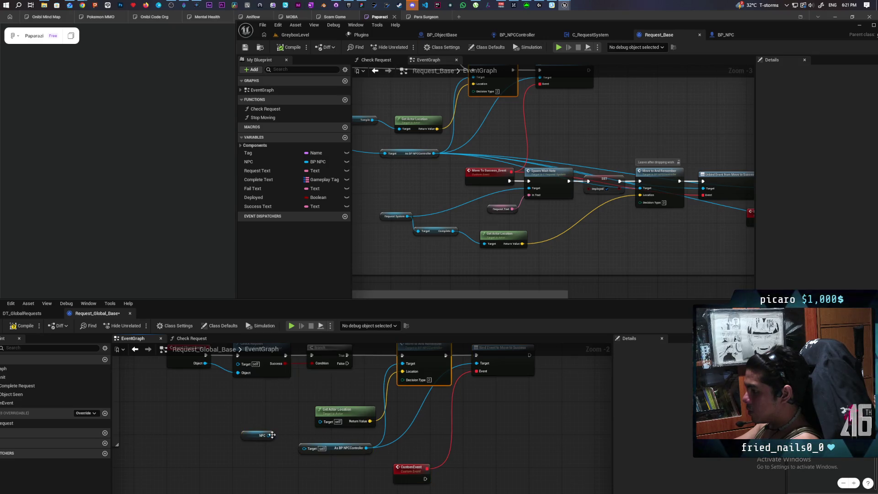
pyautogui.scroll(2, 296, 432)
pyautogui.moveTo(289, 428)
pyautogui.mouseDown()
pyautogui.moveTo(336, 445)
pyautogui.moveTo(292, 446)
pyautogui.mouseUp()
pyautogui.scroll(-3, 291, 445)
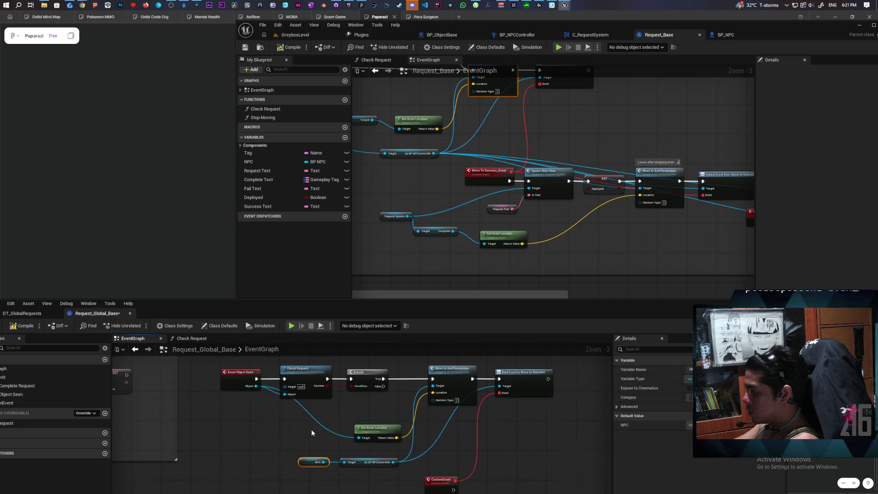
pyautogui.scroll(-3, 311, 429)
# Step: Add a Get NPC with Tag node near Event Init
pyautogui.scroll(3, 408, 424)
pyautogui.scroll(2, 375, 425)
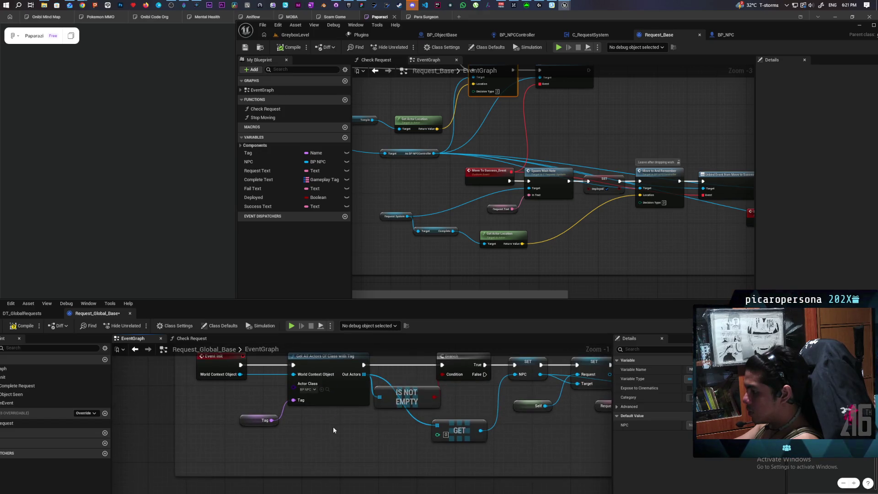
pyautogui.rightClick(312, 436)
pyautogui.write('get npc')
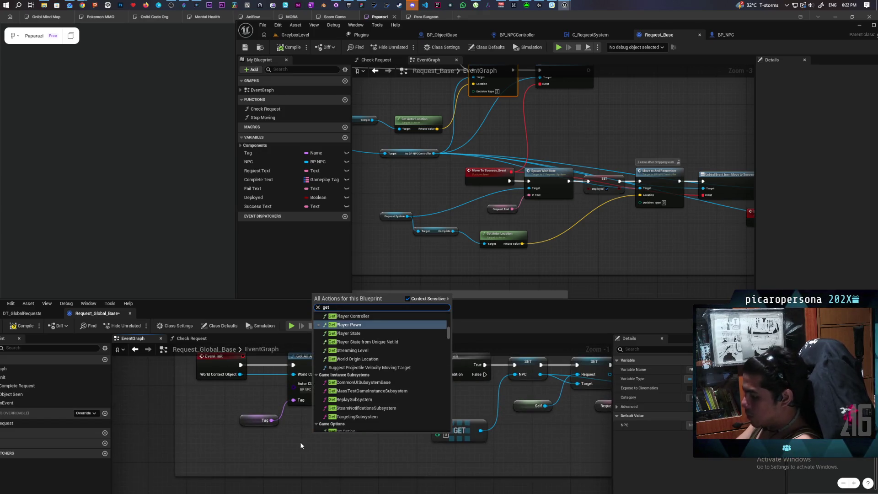
pyautogui.press('Return')
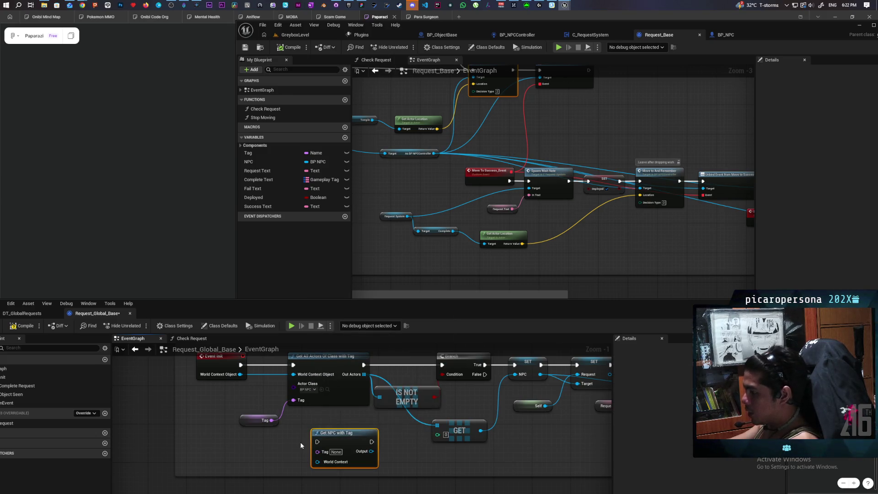
pyautogui.moveTo(289, 431)
pyautogui.mouseDown()
pyautogui.moveTo(343, 466)
pyautogui.moveTo(352, 460)
pyautogui.mouseUp()
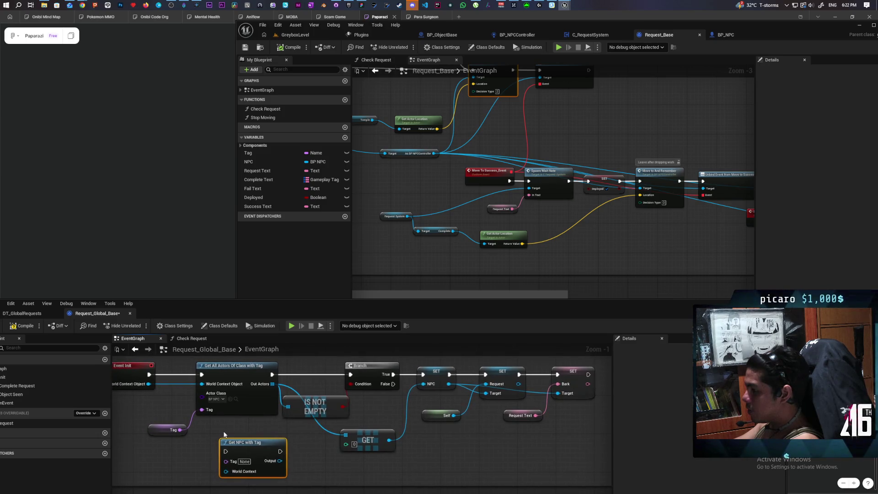
# Step: Wire Tag, Event Init and SET NPC through Get NPC with Tag; delete the Get All Actors chain
pyautogui.moveTo(180, 430); pyautogui.dragTo(224, 459)
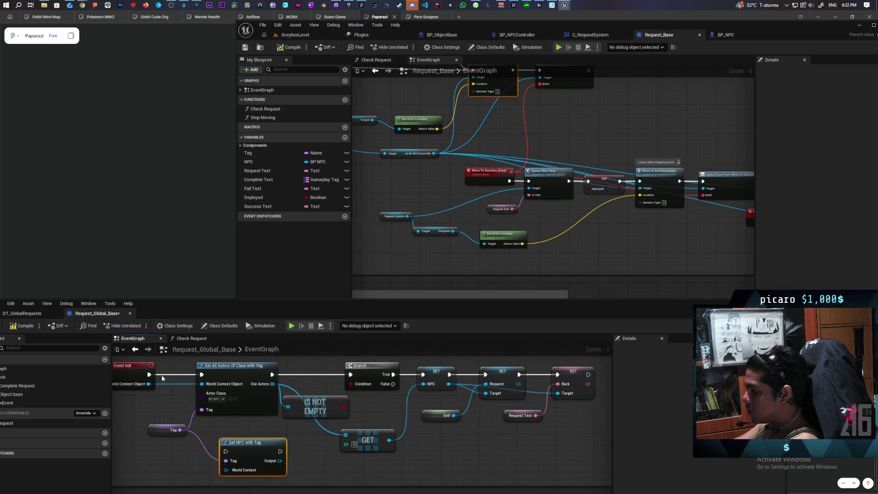
pyautogui.moveTo(149, 374)
pyautogui.mouseDown()
pyautogui.moveTo(201, 389)
pyautogui.moveTo(226, 451)
pyautogui.mouseUp()
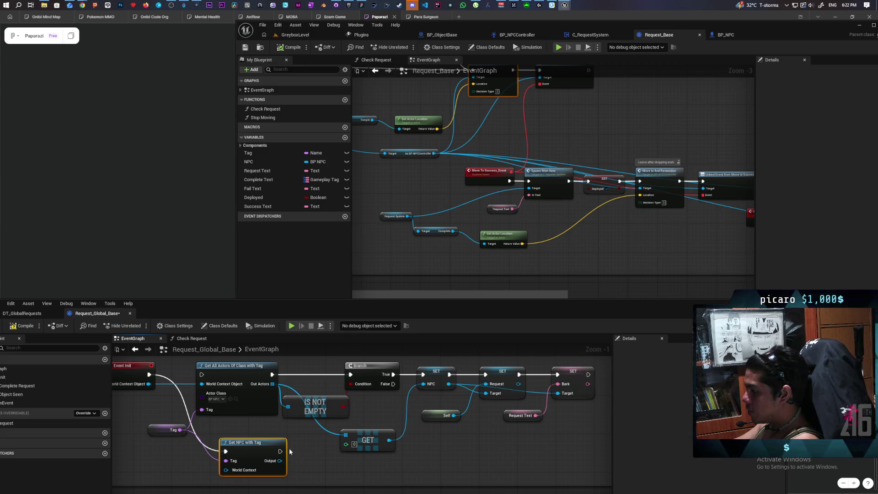
pyautogui.moveTo(280, 451)
pyautogui.mouseDown()
pyautogui.moveTo(416, 391)
pyautogui.moveTo(420, 384)
pyautogui.moveTo(403, 384)
pyautogui.moveTo(422, 374)
pyautogui.mouseUp()
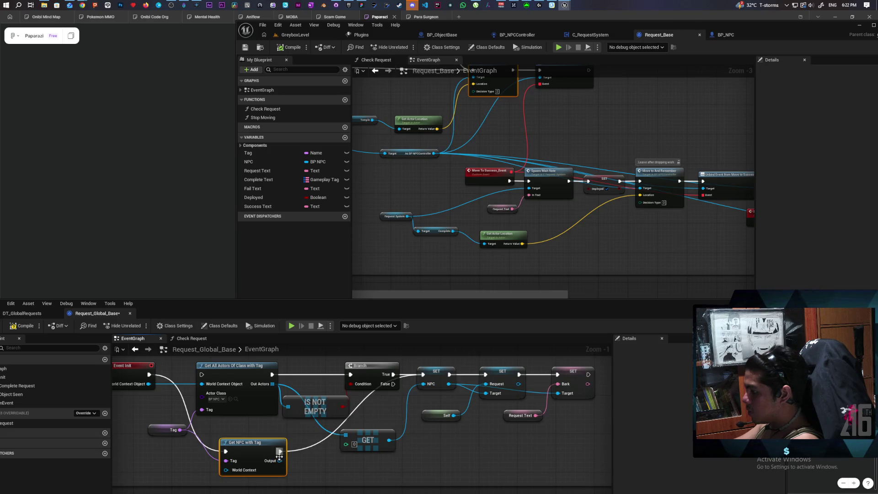
pyautogui.moveTo(280, 460); pyautogui.dragTo(424, 384)
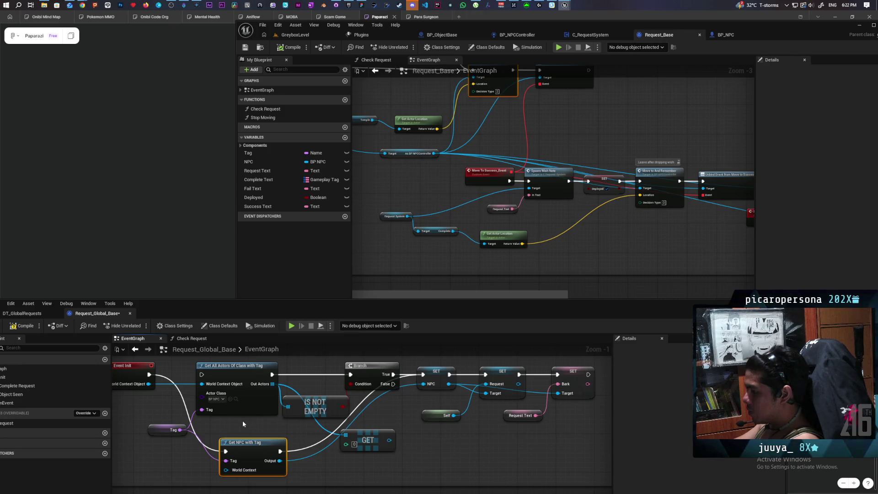
pyautogui.moveTo(241, 419); pyautogui.dragTo(359, 365)
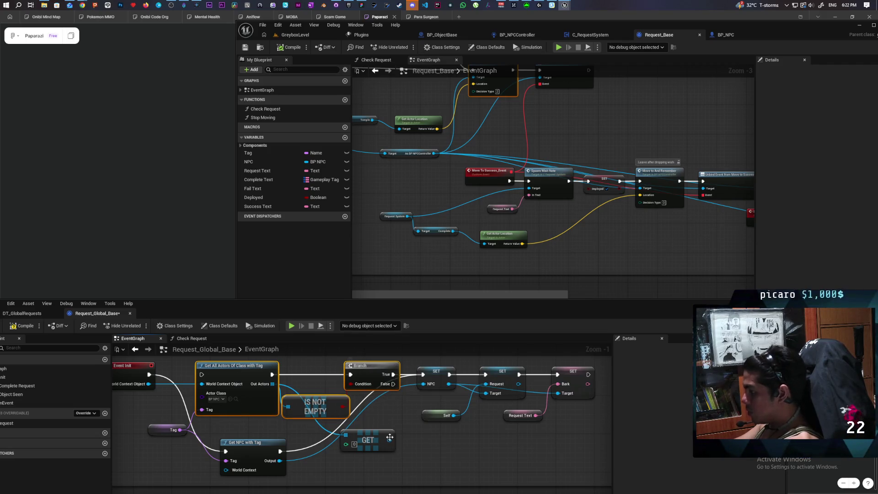
pyautogui.press('Delete')
# Step: Delete the leftover array GET node and line up Get NPC with Tag and its Tag getter
pyautogui.click(387, 432)
pyautogui.press('Delete')
pyautogui.moveTo(247, 442); pyautogui.dragTo(255, 369)
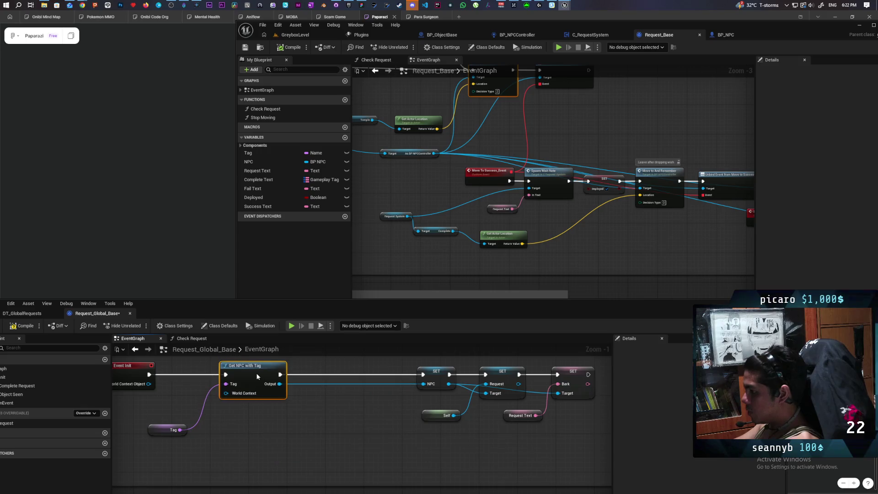
pyautogui.moveTo(168, 466); pyautogui.dragTo(185, 445)
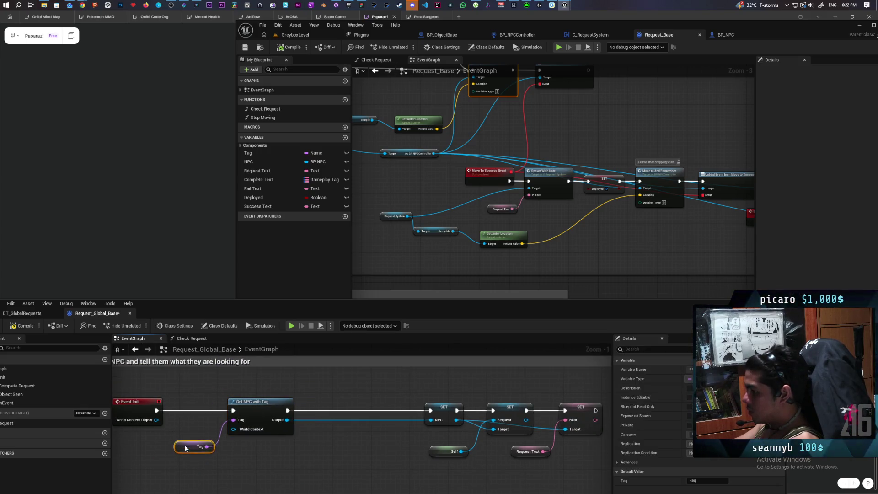
pyautogui.moveTo(243, 456)
pyautogui.mouseDown()
pyautogui.moveTo(225, 438)
pyautogui.moveTo(251, 445)
pyautogui.mouseUp()
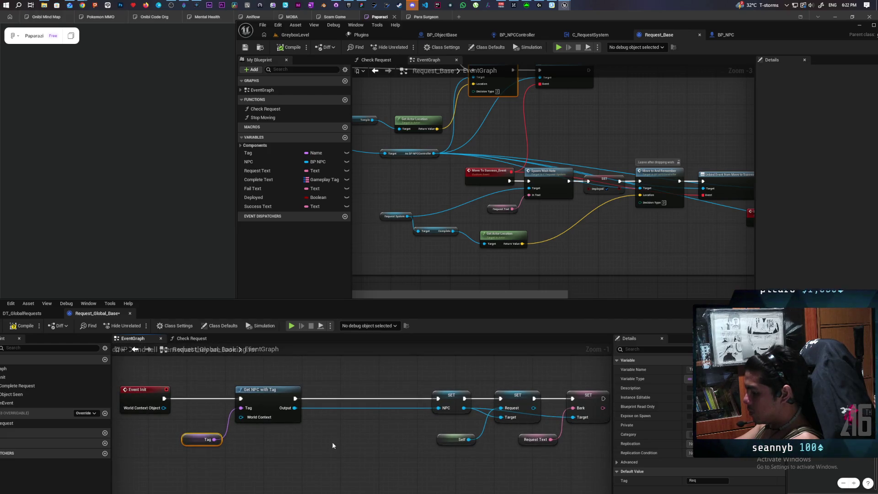
# Step: Paste an Is Valid node between Get NPC with Tag and SET, wiring in the found NPC and execution
pyautogui.hotkey('ctrl', 'v')
pyautogui.moveTo(362, 420); pyautogui.dragTo(351, 399)
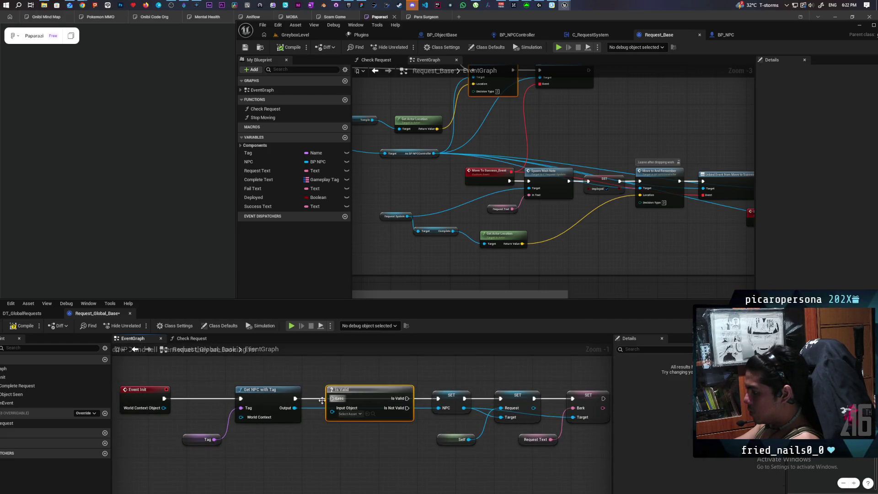
pyautogui.moveTo(294, 408)
pyautogui.mouseDown()
pyautogui.moveTo(338, 416)
pyautogui.moveTo(331, 398)
pyautogui.mouseUp()
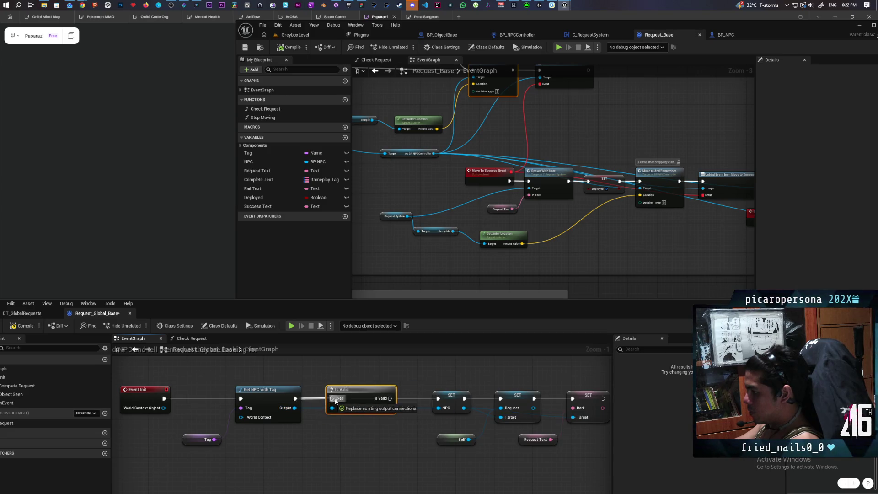
pyautogui.moveTo(390, 398); pyautogui.dragTo(438, 398)
pyautogui.scroll(-3, 380, 434)
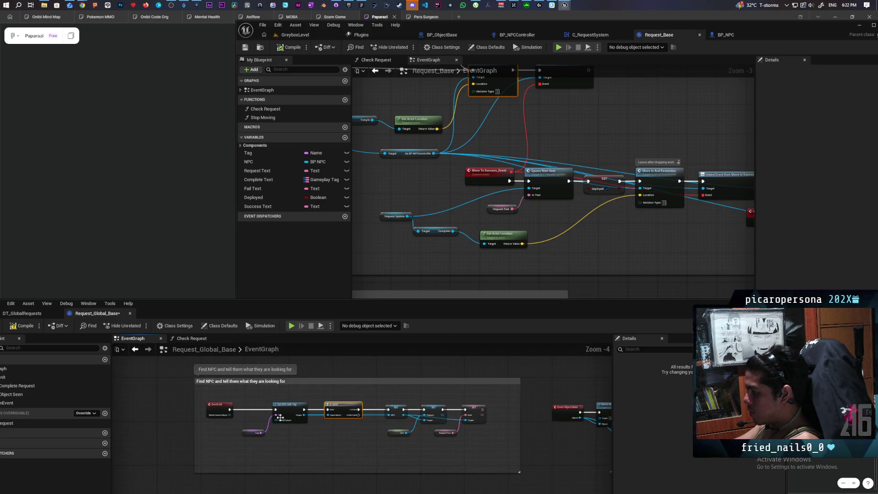
# Step: Connect Event Init's World Context to Get NPC With Tag so Request_Global_Base compiles without errors
pyautogui.click(23, 325)
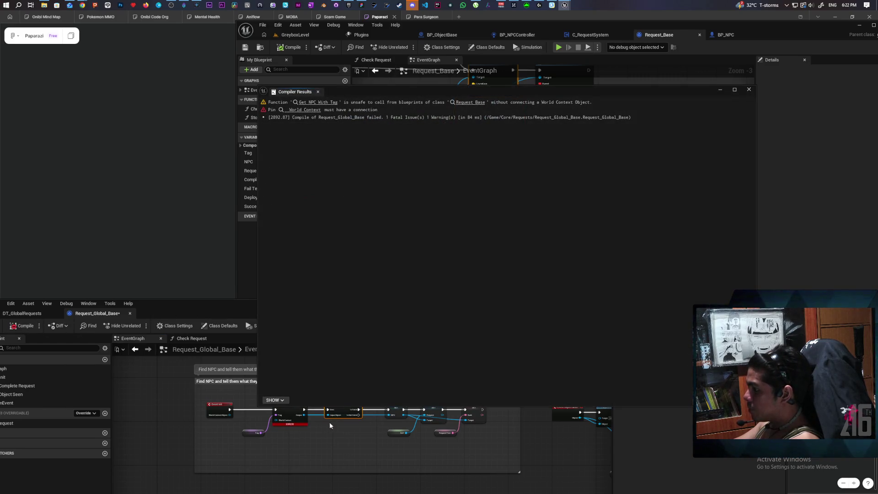
pyautogui.moveTo(229, 416); pyautogui.dragTo(275, 420)
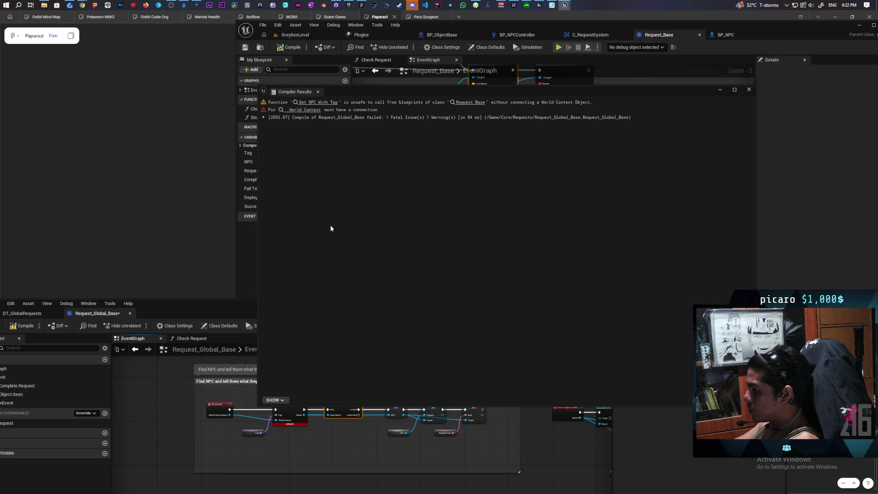
pyautogui.click(23, 325)
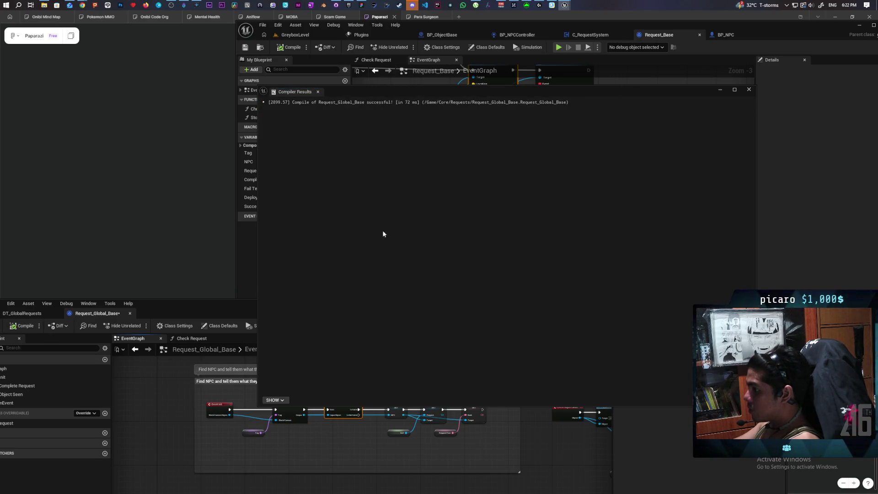
pyautogui.click(749, 89)
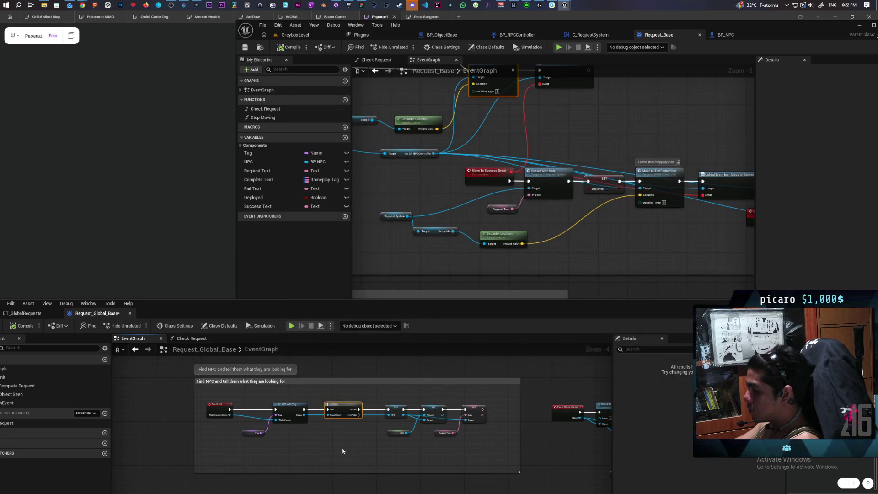
pyautogui.moveTo(251, 310); pyautogui.dragTo(291, 301)
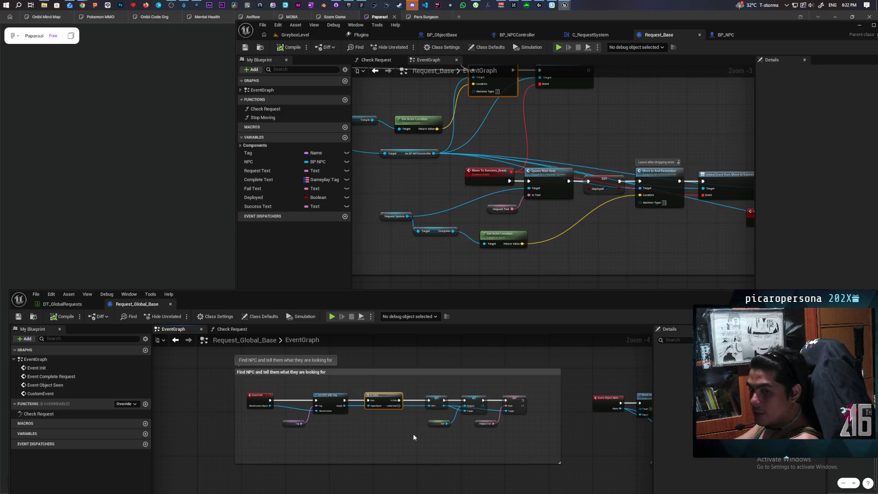
# Step: Centre the Event Object Seen chain and inspect the placeholder CustomEvent's name, leaving it unchanged
pyautogui.scroll(-2, 462, 459)
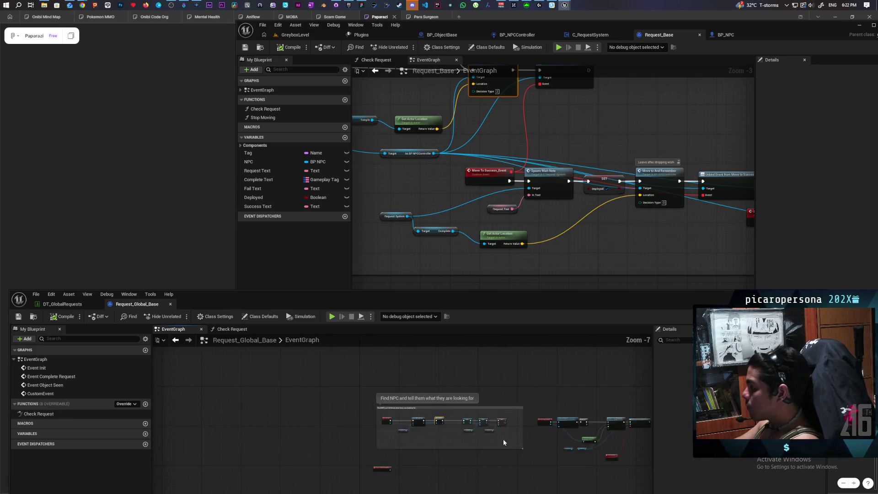
pyautogui.moveTo(503, 438)
pyautogui.mouseDown()
pyautogui.moveTo(452, 387)
pyautogui.moveTo(396, 463)
pyautogui.mouseUp()
pyautogui.scroll(2, 452, 387)
pyautogui.scroll(2, 396, 463)
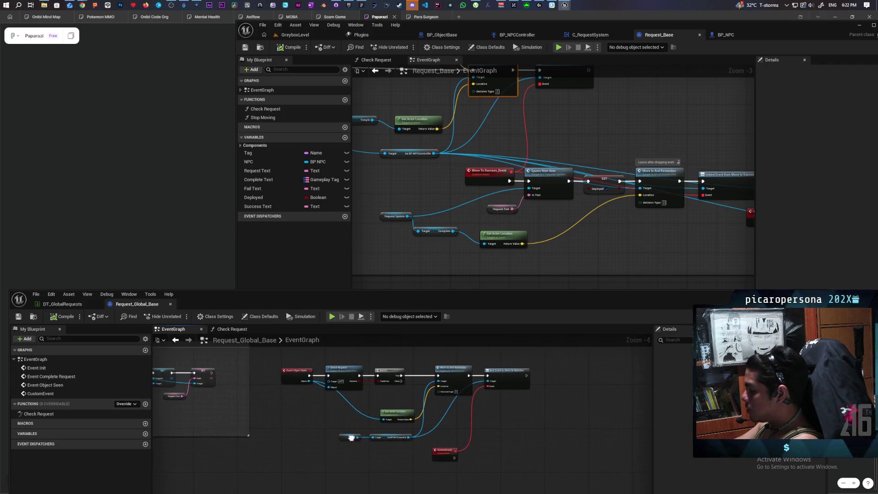
pyautogui.moveTo(331, 434); pyautogui.dragTo(315, 451)
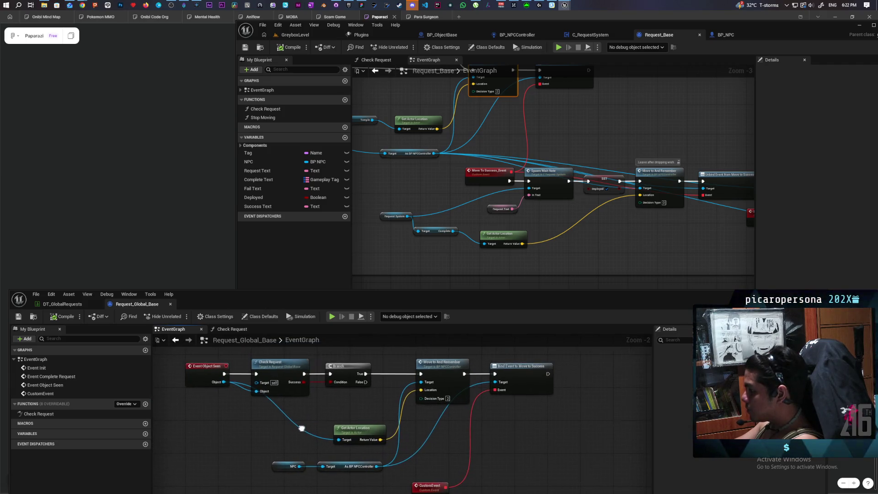
pyautogui.scroll(-2, 361, 448)
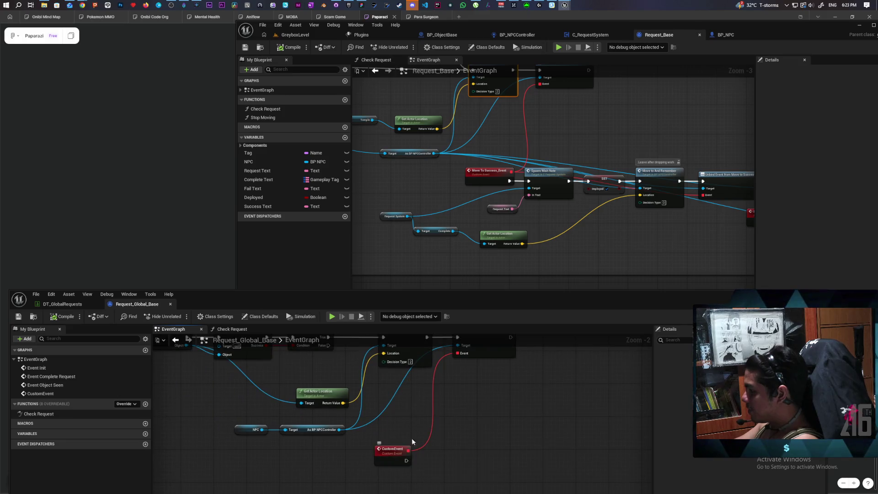
pyautogui.scroll(2, 403, 439)
pyautogui.scroll(-2, 384, 440)
pyautogui.scroll(2, 377, 437)
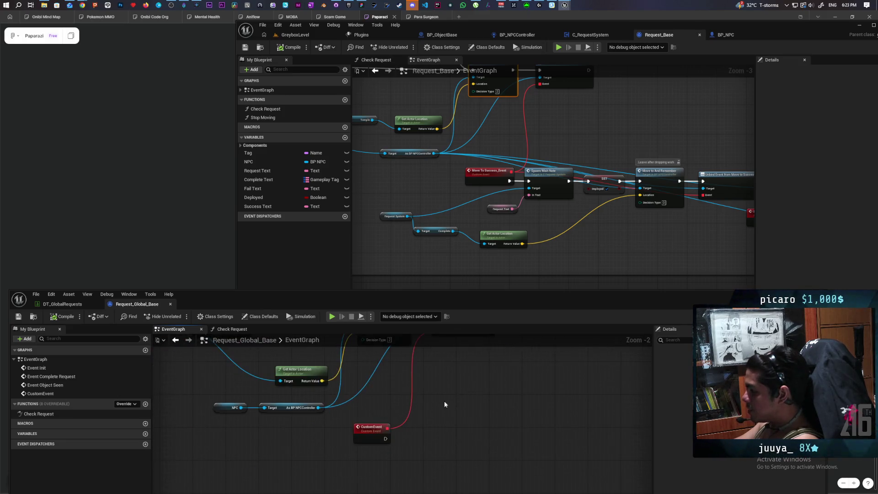
pyautogui.click(362, 428)
pyautogui.press('F2')
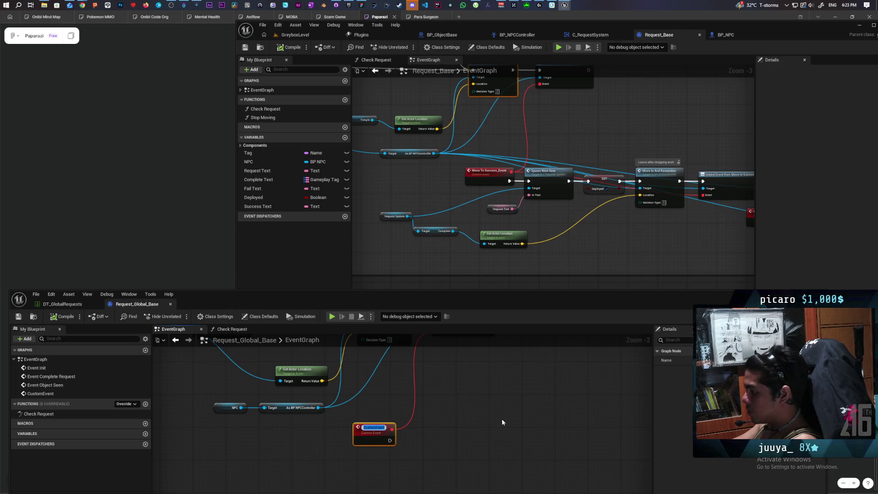
pyautogui.click(502, 420)
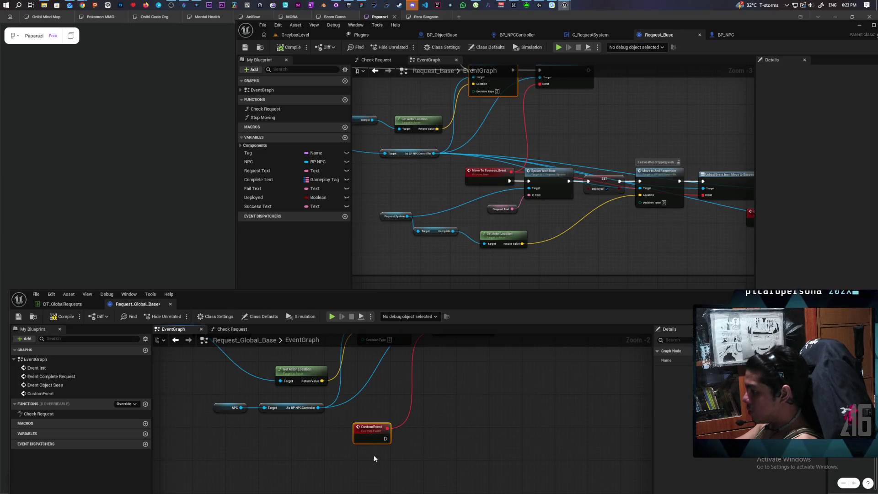
# Step: Replace the placeholder CustomEvent with a new Move To Success_Event event node
pyautogui.click(383, 432)
pyautogui.press('Delete')
pyautogui.rightClick(383, 431)
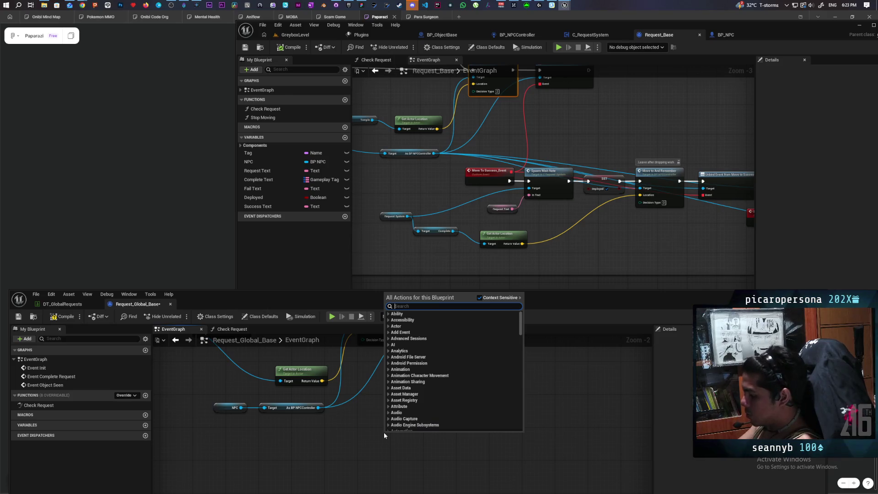
pyautogui.write('move to')
pyautogui.press('Return')
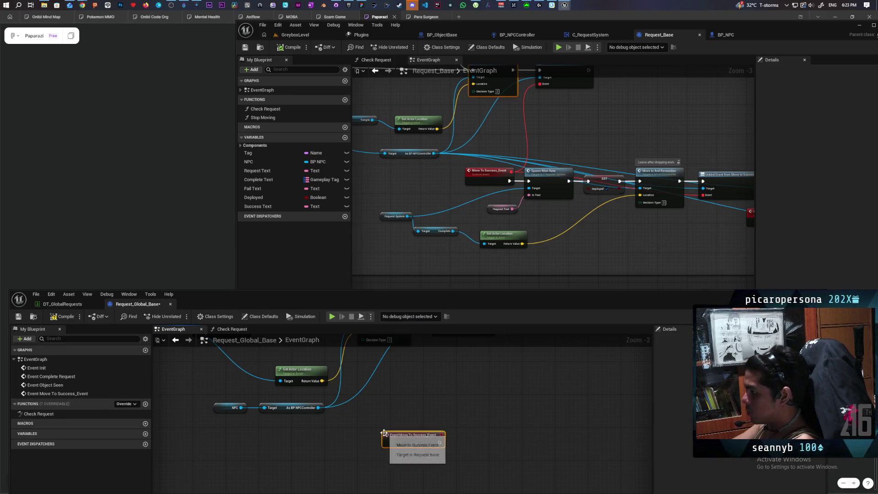
# Step: Wire Move To Success_Event into the bind node's Event input and place it below the chain
pyautogui.moveTo(393, 464); pyautogui.dragTo(381, 451)
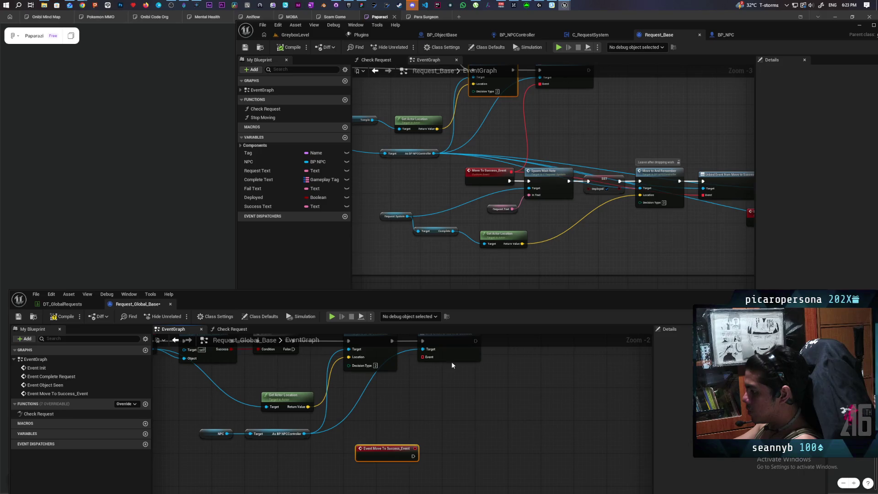
pyautogui.moveTo(422, 357)
pyautogui.mouseDown()
pyautogui.moveTo(412, 457)
pyautogui.moveTo(415, 448)
pyautogui.moveTo(387, 463)
pyautogui.mouseUp()
pyautogui.moveTo(434, 436); pyautogui.dragTo(408, 422)
pyautogui.scroll(-1, 409, 422)
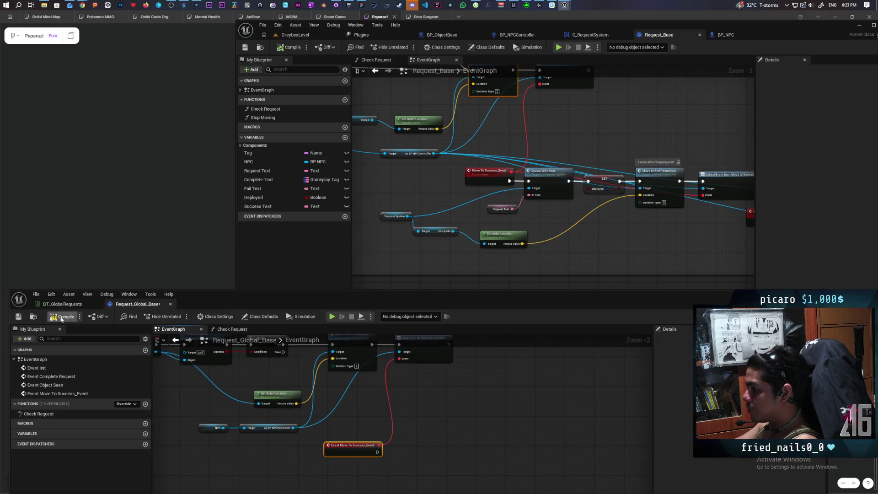
pyautogui.scroll(-2, 329, 400)
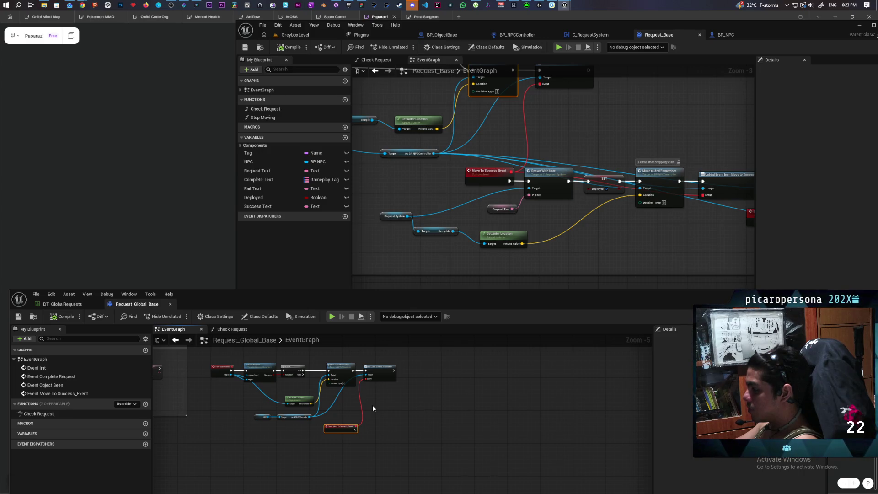
# Step: Find and select the Unbind Event from Move to Success node in Request_Base's Arrived to Check section
pyautogui.scroll(1, 372, 404)
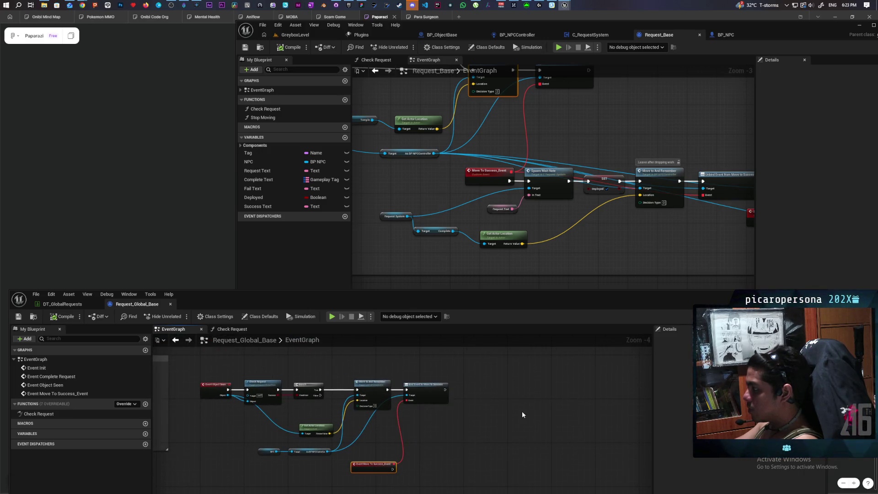
pyautogui.scroll(-6, 469, 234)
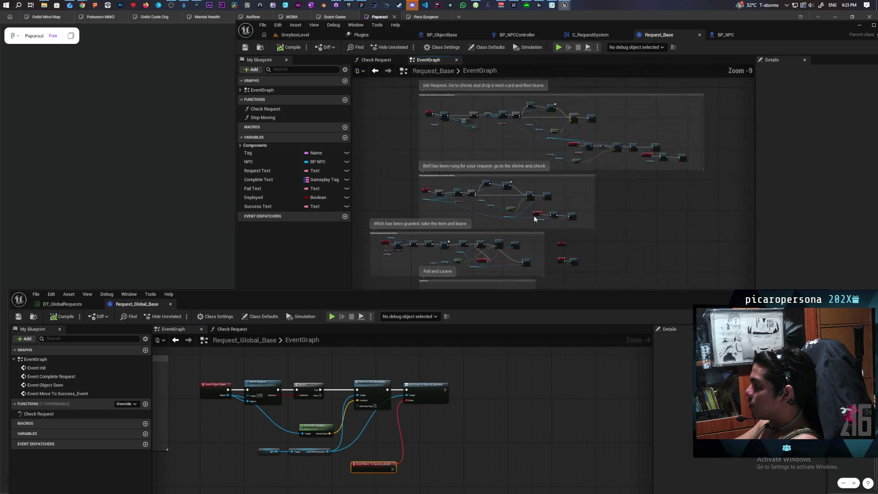
pyautogui.scroll(8, 534, 216)
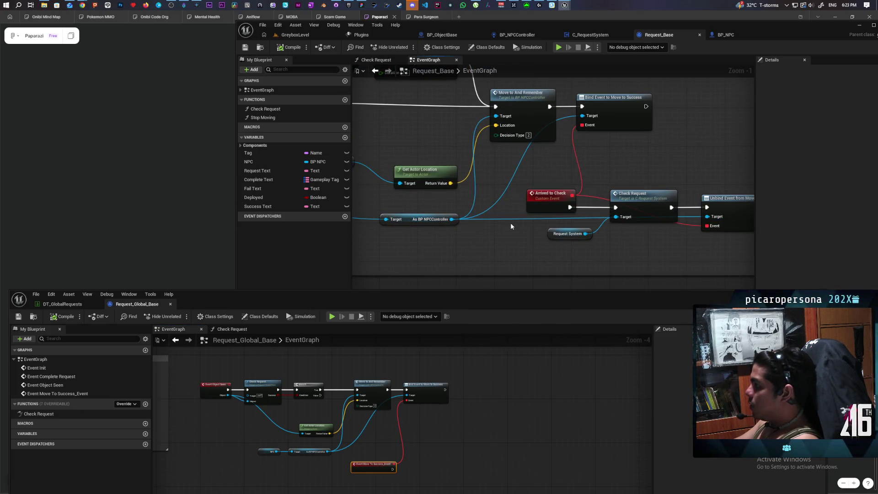
pyautogui.moveTo(508, 223); pyautogui.dragTo(463, 199)
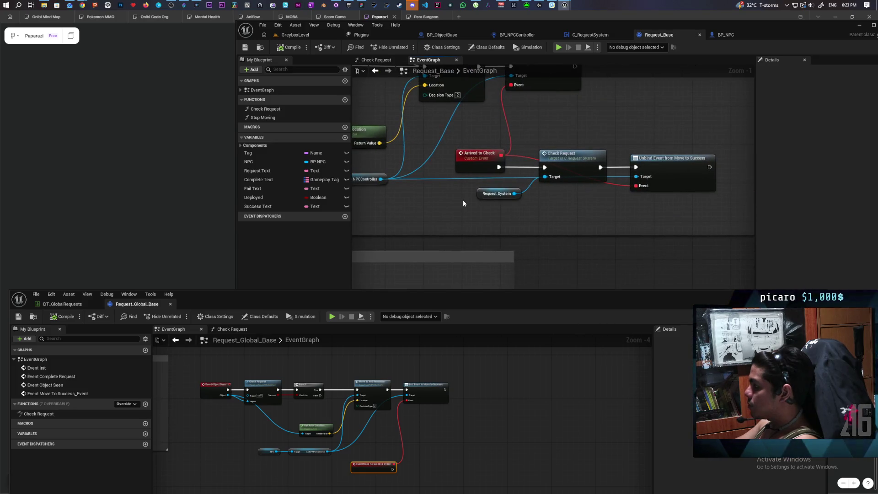
pyautogui.moveTo(513, 215)
pyautogui.mouseDown()
pyautogui.moveTo(572, 215)
pyautogui.moveTo(502, 211)
pyautogui.moveTo(488, 233)
pyautogui.moveTo(462, 218)
pyautogui.mouseUp()
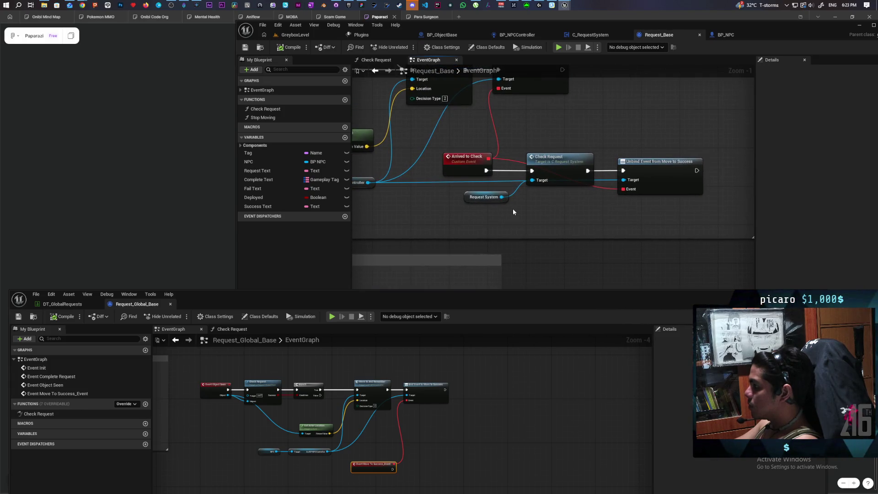
pyautogui.scroll(-2, 512, 208)
pyautogui.moveTo(433, 212)
pyautogui.mouseDown()
pyautogui.moveTo(491, 214)
pyautogui.moveTo(481, 216)
pyautogui.mouseUp()
pyautogui.scroll(2, 495, 213)
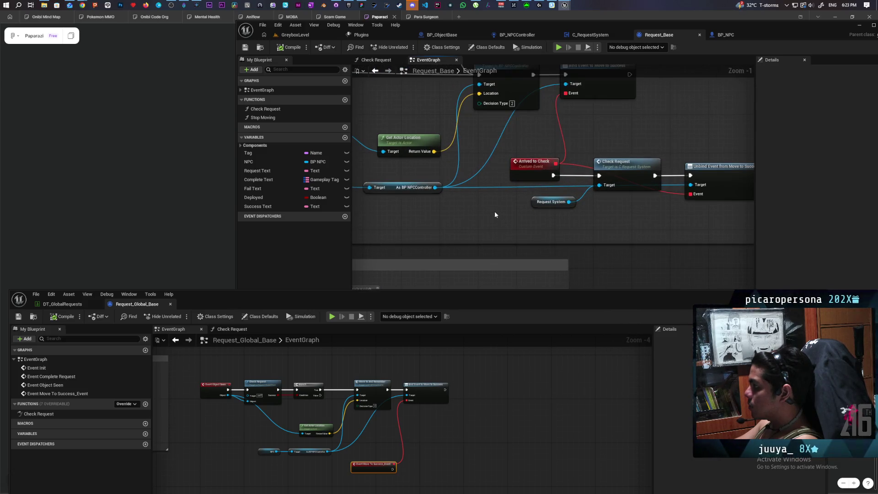
pyautogui.scroll(-2, 495, 214)
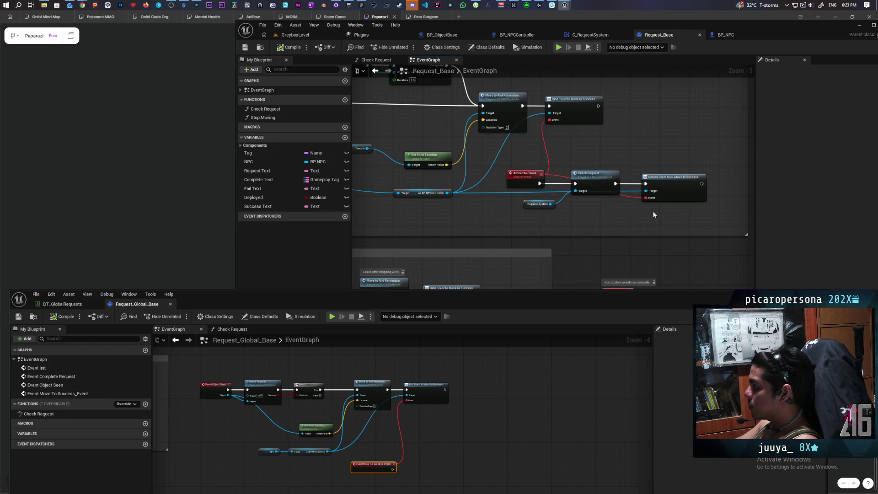
pyautogui.moveTo(673, 217); pyautogui.dragTo(671, 216)
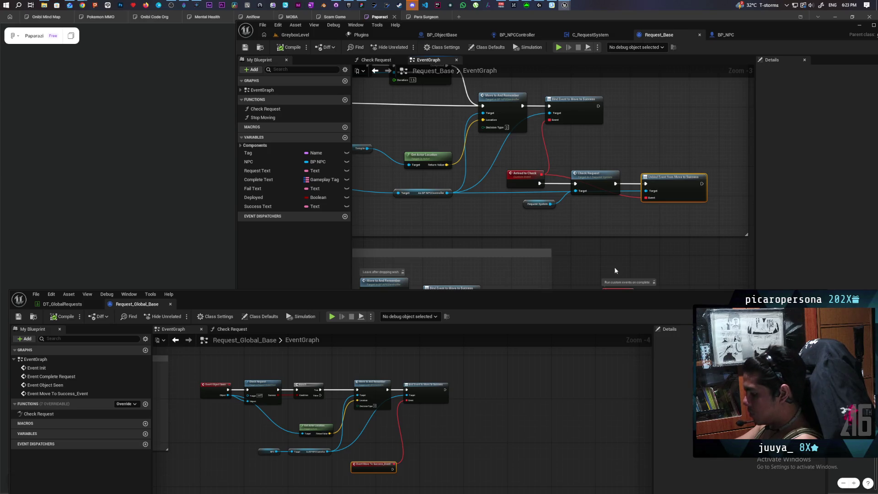
# Step: Paste the unbind node into Request_Global_Base, fed by Move To Success_Event and the NPC controller target
pyautogui.moveTo(448, 446); pyautogui.dragTo(443, 415)
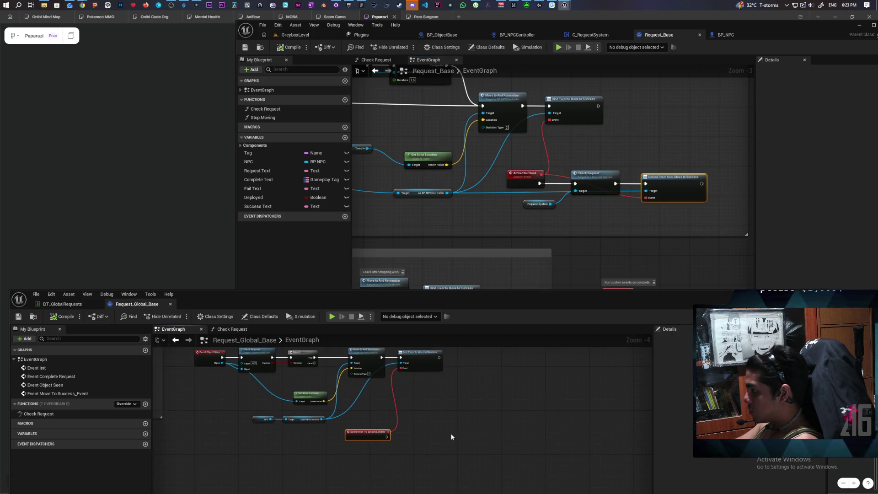
pyautogui.hotkey('ctrl', 'v')
pyautogui.moveTo(452, 451)
pyautogui.mouseDown()
pyautogui.moveTo(387, 431)
pyautogui.moveTo(446, 442)
pyautogui.moveTo(476, 435)
pyautogui.mouseUp()
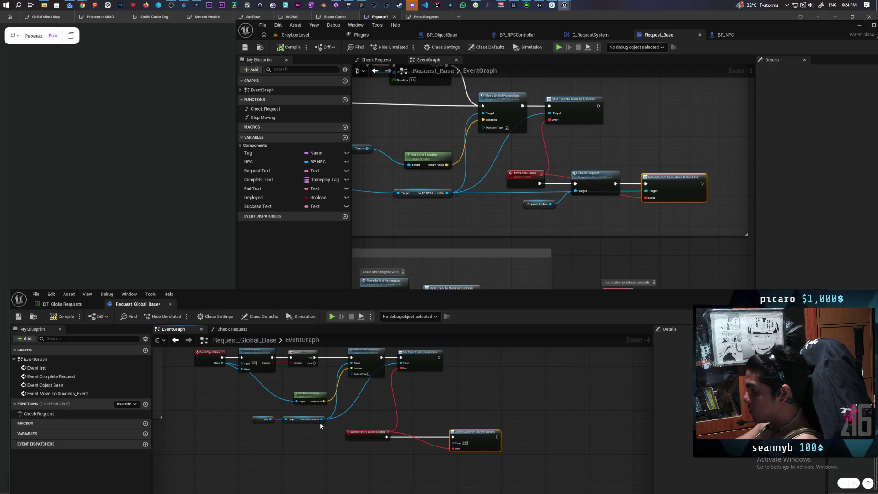
pyautogui.moveTo(321, 418); pyautogui.dragTo(453, 442)
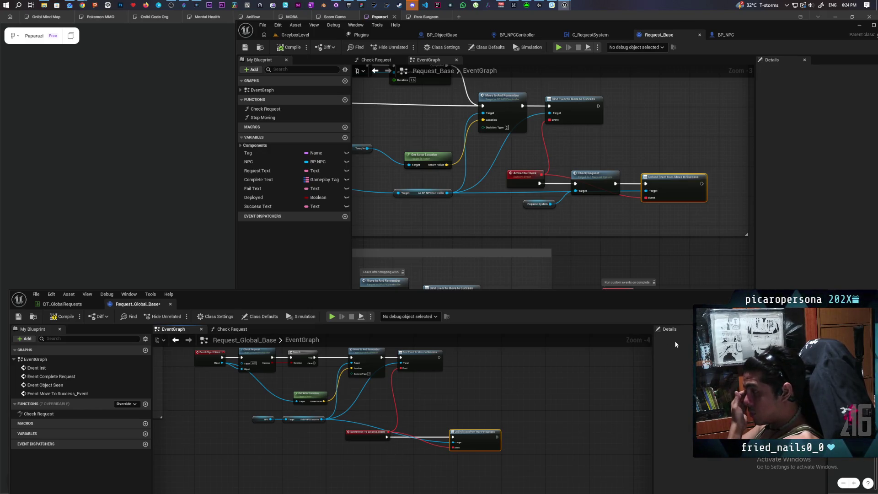
# Step: Jump from the Check Request node to its implementation in C_RequestSystem
pyautogui.scroll(-2, 565, 205)
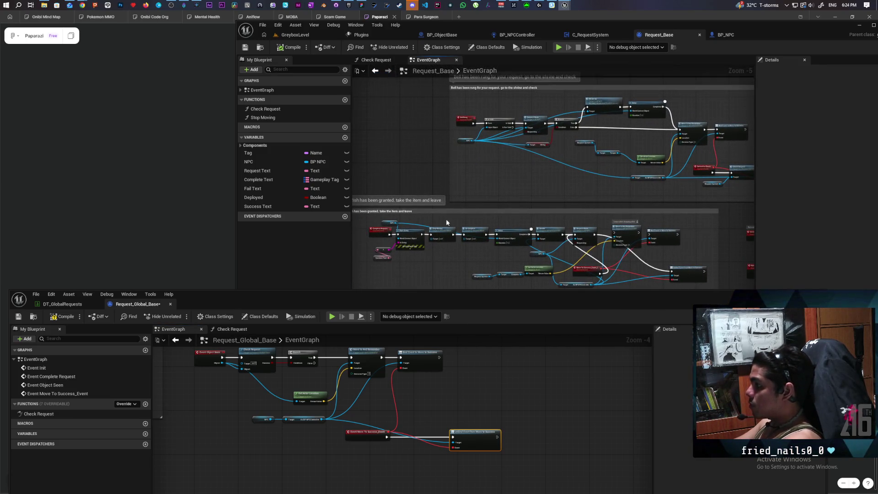
pyautogui.scroll(3, 355, 245)
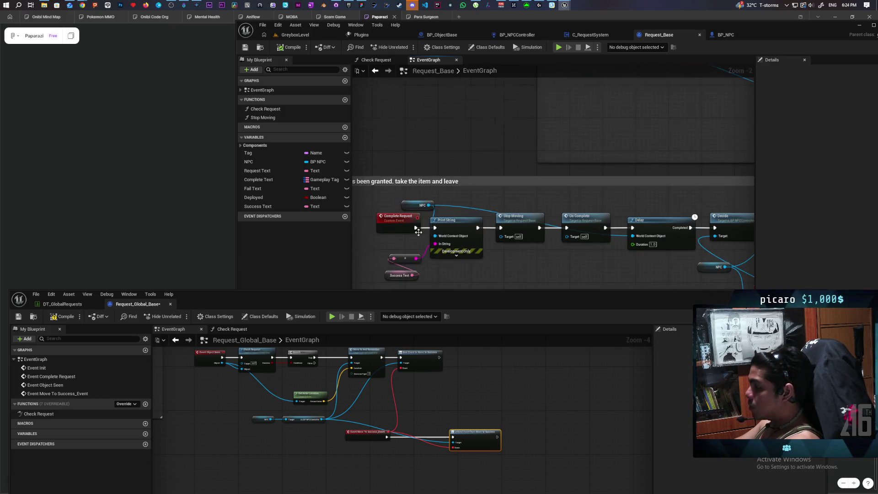
pyautogui.scroll(-3, 451, 241)
pyautogui.scroll(2, 495, 210)
pyautogui.scroll(-1, 578, 227)
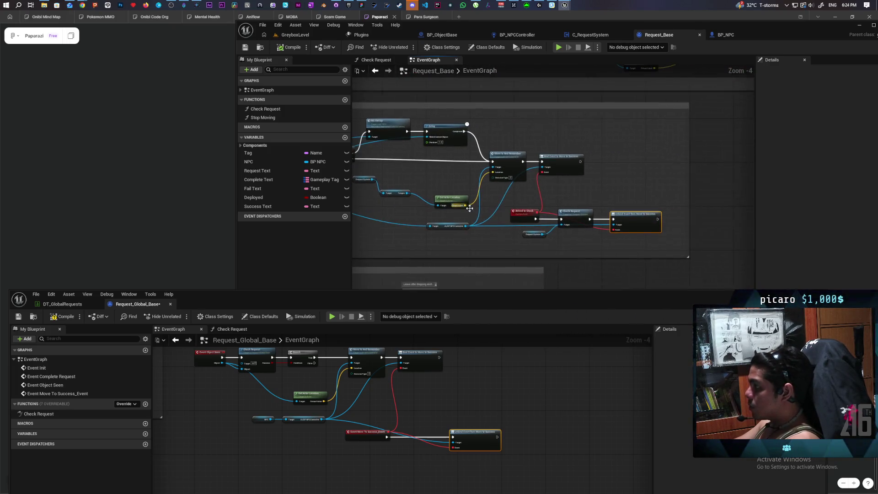
pyautogui.doubleClick(578, 227)
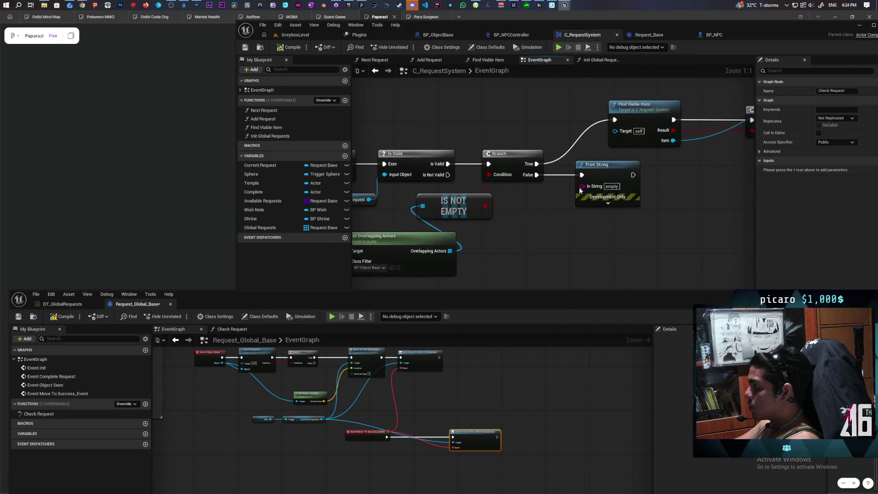
# Step: Review C_RequestSystem's Check Request chain: Destroy Actor, Request Denied, Complete Request and Fail And Leave
pyautogui.scroll(-2, 580, 190)
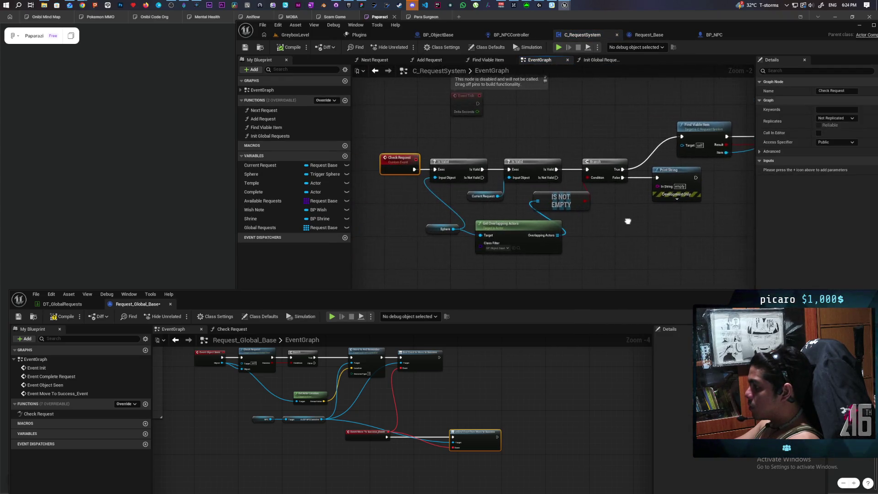
pyautogui.moveTo(627, 221)
pyautogui.mouseDown()
pyautogui.moveTo(448, 224)
pyautogui.moveTo(537, 224)
pyautogui.moveTo(496, 245)
pyautogui.moveTo(608, 232)
pyautogui.moveTo(593, 219)
pyautogui.moveTo(598, 231)
pyautogui.moveTo(456, 238)
pyautogui.moveTo(571, 220)
pyautogui.moveTo(574, 236)
pyautogui.moveTo(582, 234)
pyautogui.mouseUp()
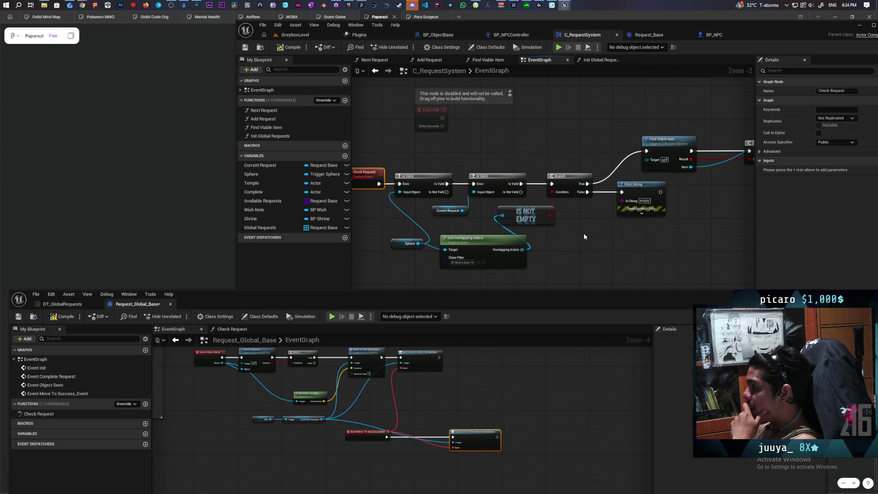
pyautogui.moveTo(641, 235); pyautogui.dragTo(502, 232)
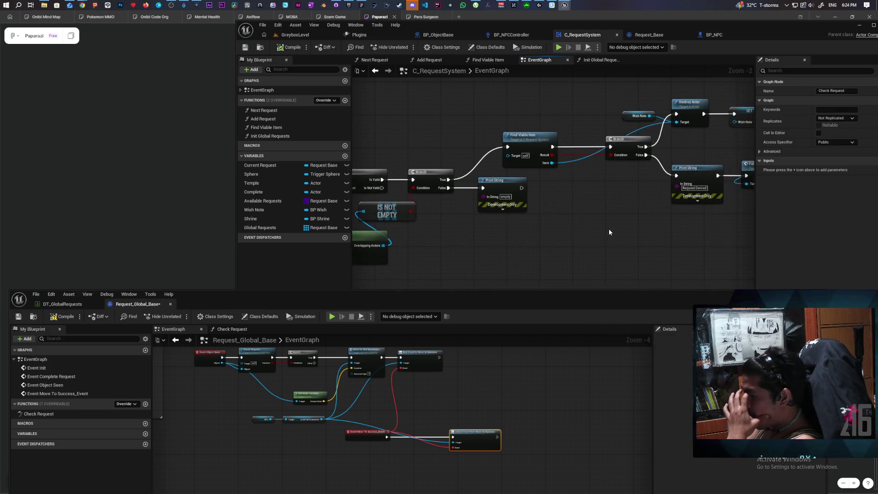
pyautogui.moveTo(609, 232); pyautogui.dragTo(451, 240)
pyautogui.moveTo(590, 240)
pyautogui.mouseDown()
pyautogui.moveTo(498, 239)
pyautogui.moveTo(646, 235)
pyautogui.mouseUp()
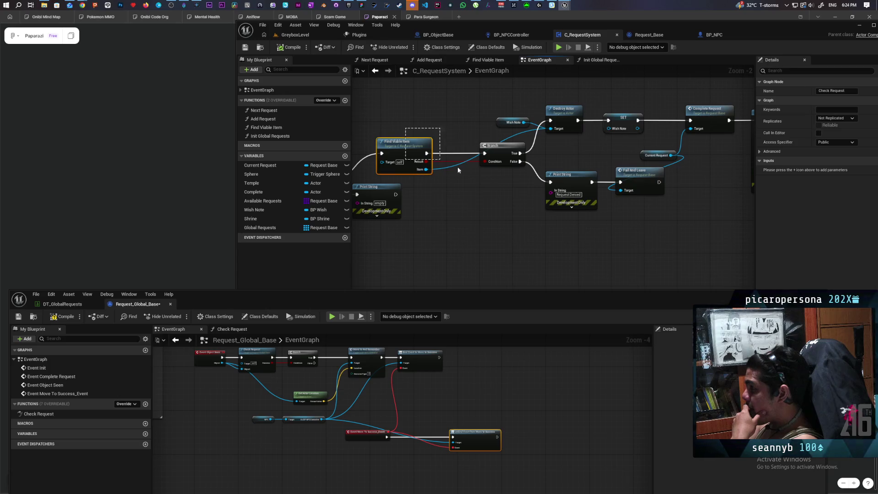
pyautogui.moveTo(457, 170)
pyautogui.mouseDown()
pyautogui.moveTo(495, 172)
pyautogui.moveTo(487, 169)
pyautogui.mouseUp()
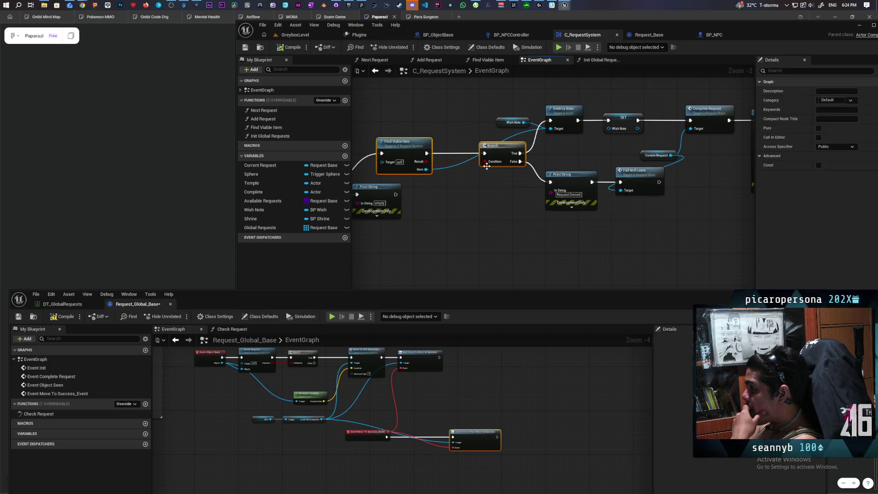
pyautogui.moveTo(426, 219); pyautogui.dragTo(551, 211)
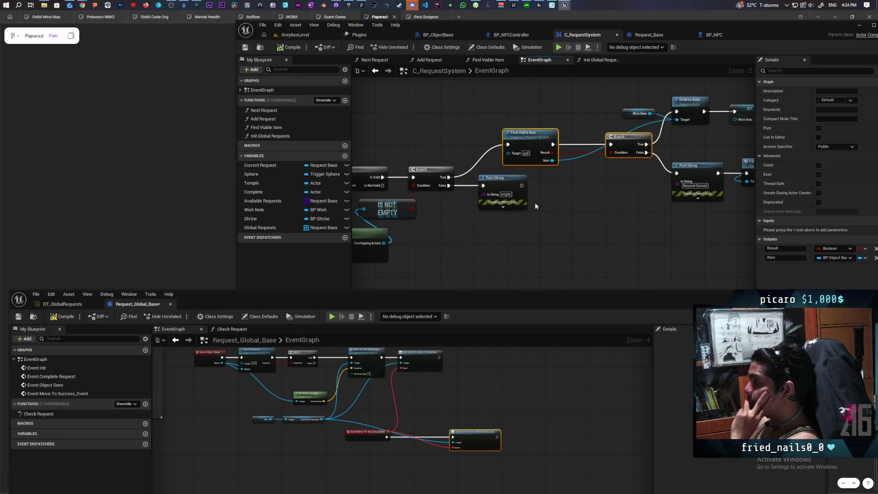
pyautogui.scroll(1, 475, 222)
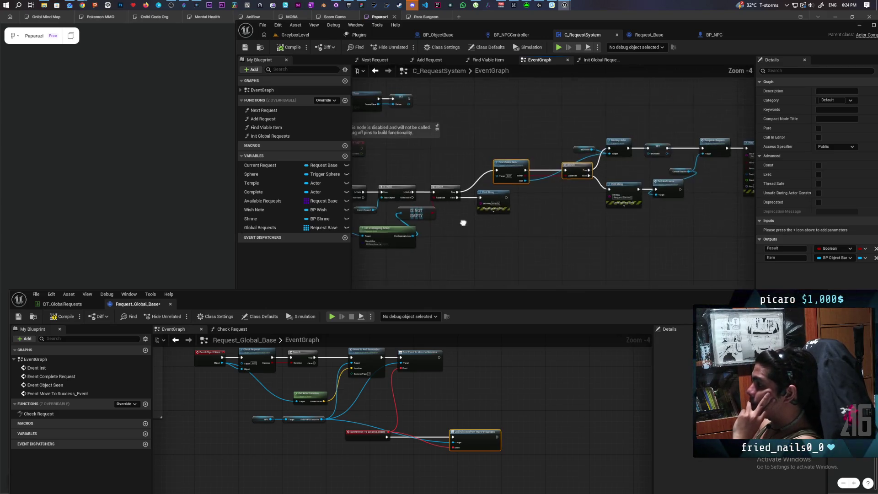
pyautogui.moveTo(492, 203)
pyautogui.mouseDown()
pyautogui.moveTo(433, 238)
pyautogui.moveTo(506, 224)
pyautogui.mouseUp()
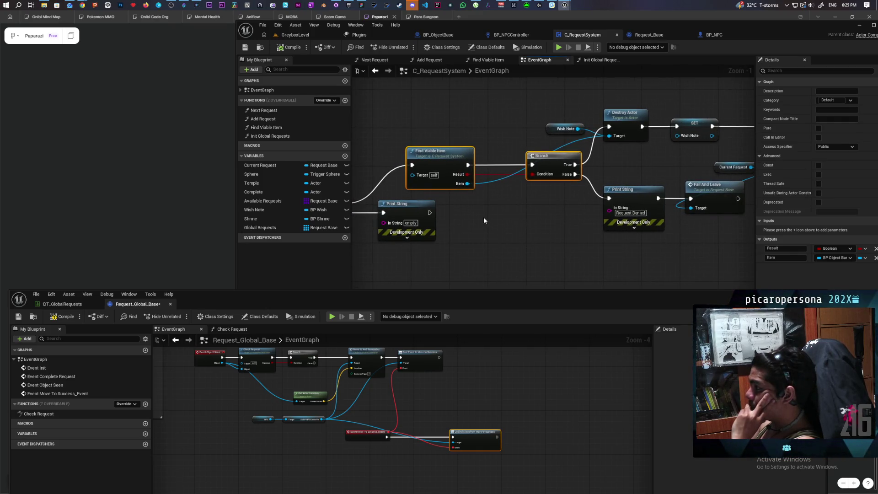
# Step: Inspect the Find Viable Item function, then drag a wire from Event Object Seen's Object pin
pyautogui.doubleClick(440, 158)
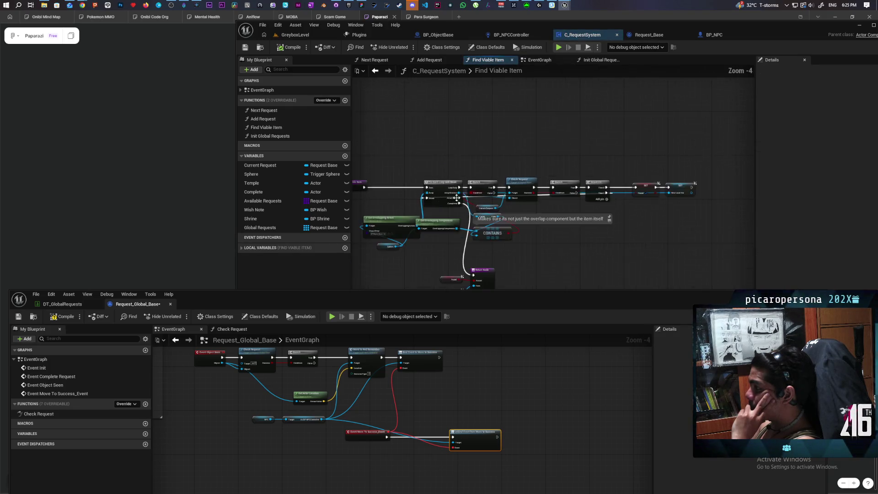
pyautogui.click(374, 71)
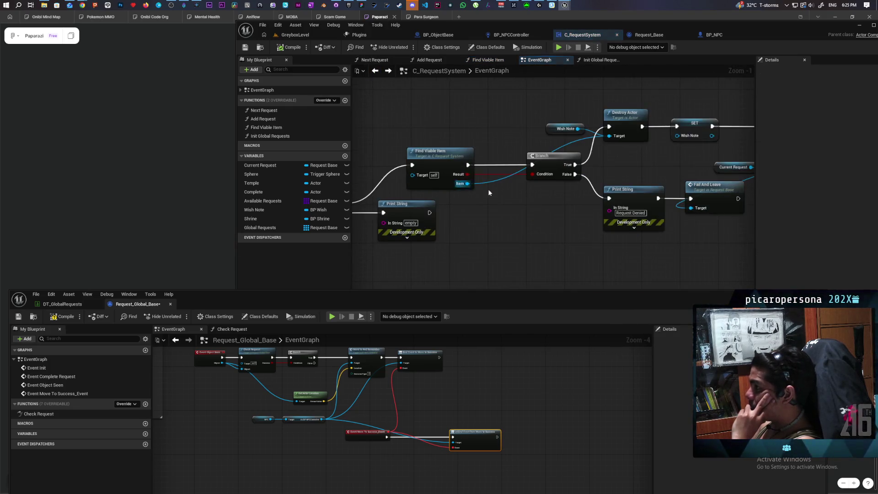
pyautogui.scroll(-2, 489, 192)
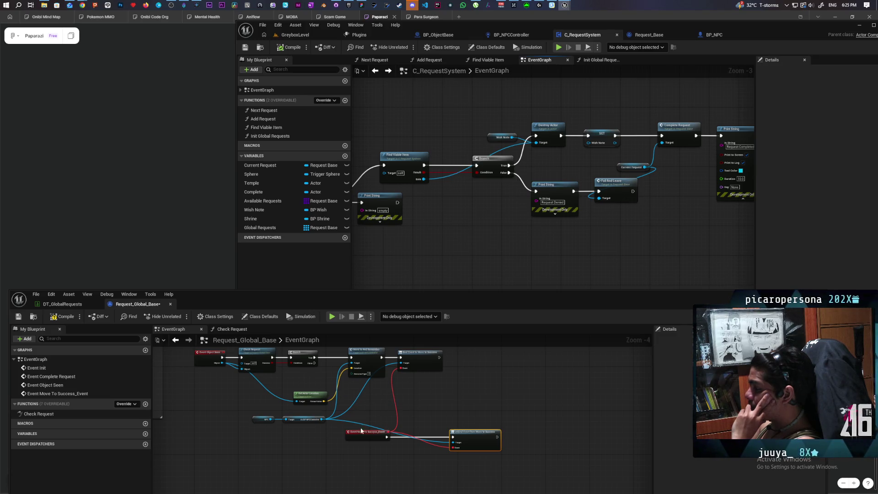
pyautogui.moveTo(222, 363)
pyautogui.mouseDown()
pyautogui.moveTo(289, 443)
pyautogui.moveTo(375, 452)
pyautogui.mouseUp()
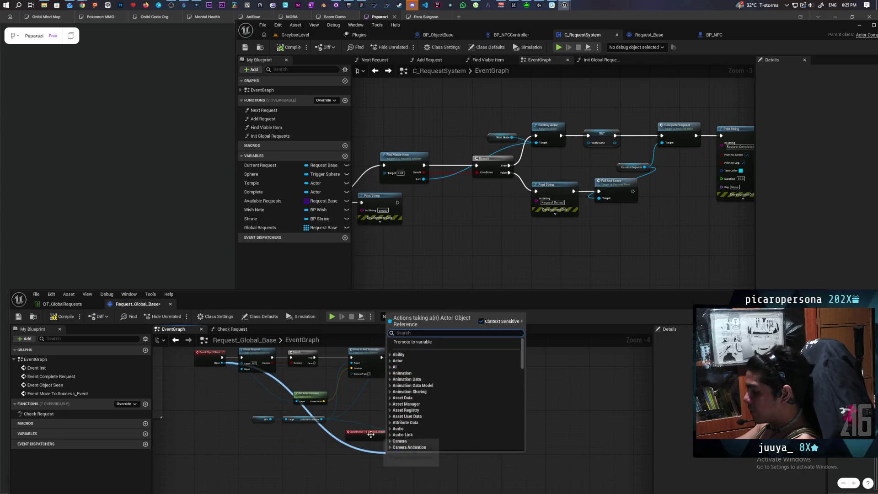
# Step: Add Destroy Actor and chain Move To Success_Event → Destroy Actor → Unbind Event
pyautogui.write('destr')
pyautogui.press('Return')
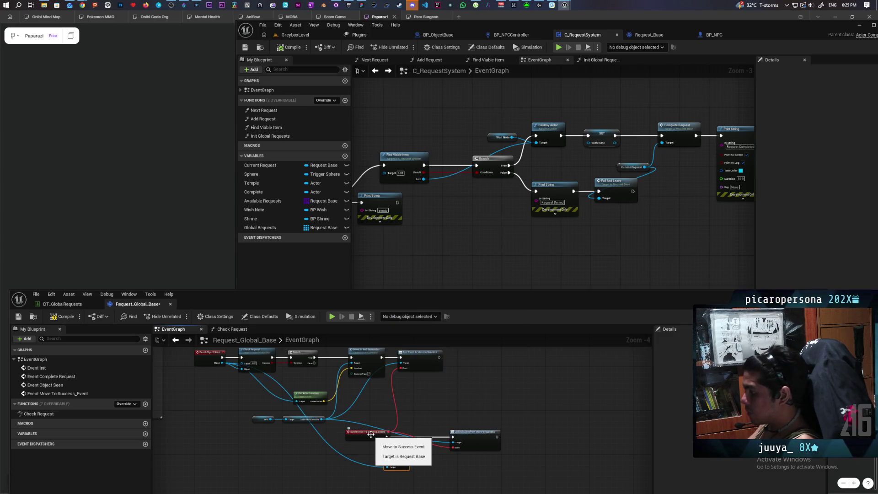
pyautogui.scroll(4, 391, 453)
pyautogui.moveTo(391, 453)
pyautogui.mouseDown()
pyautogui.moveTo(413, 403)
pyautogui.moveTo(409, 425)
pyautogui.mouseUp()
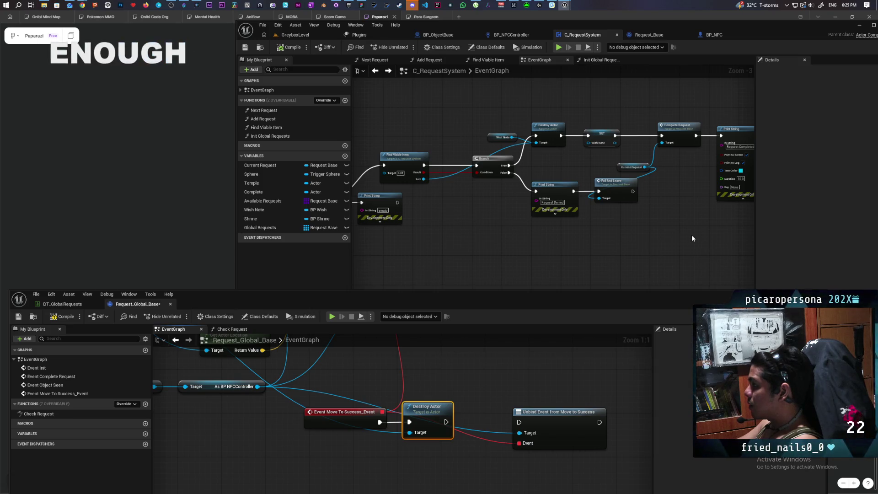
pyautogui.moveTo(692, 234)
pyautogui.mouseDown()
pyautogui.moveTo(493, 227)
pyautogui.moveTo(481, 214)
pyautogui.mouseUp()
pyautogui.moveTo(448, 422)
pyautogui.mouseDown()
pyautogui.moveTo(528, 433)
pyautogui.moveTo(506, 421)
pyautogui.mouseUp()
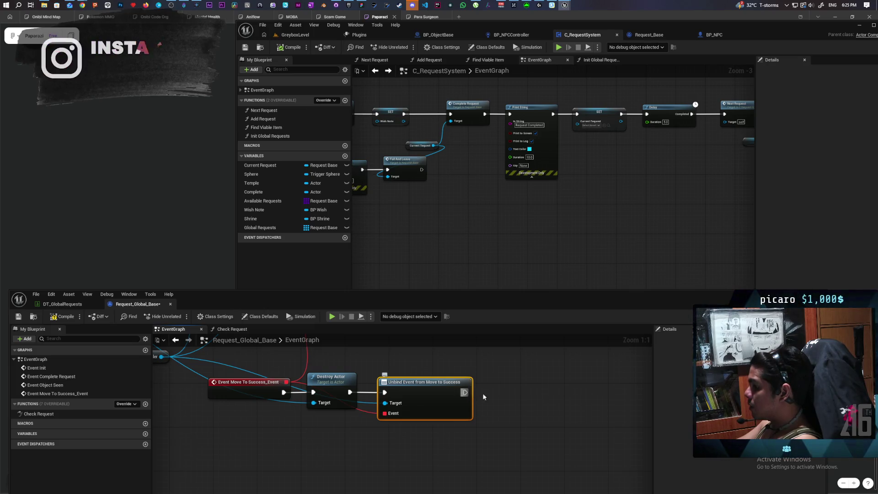
# Step: Add a Complete Request call after Unbind Event and open its definition in Request_Base
pyautogui.rightClick(479, 380)
pyautogui.write('complere')
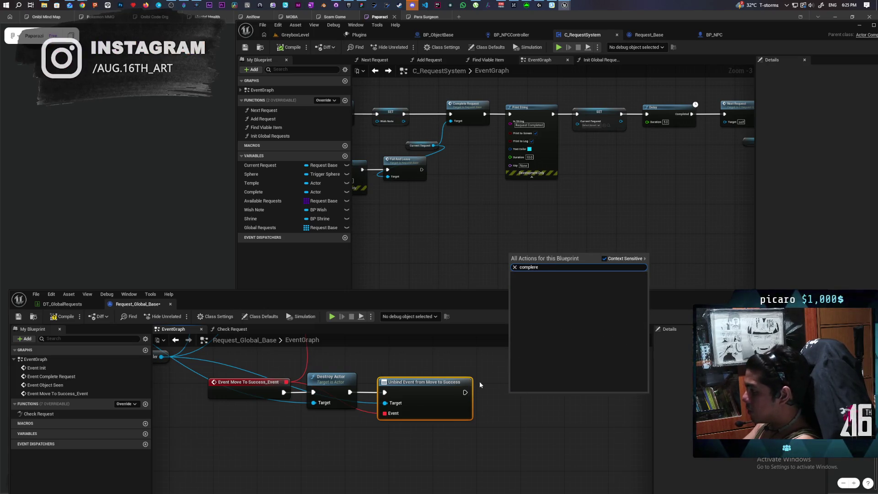
pyautogui.press('BackSpace')
pyautogui.press('Return')
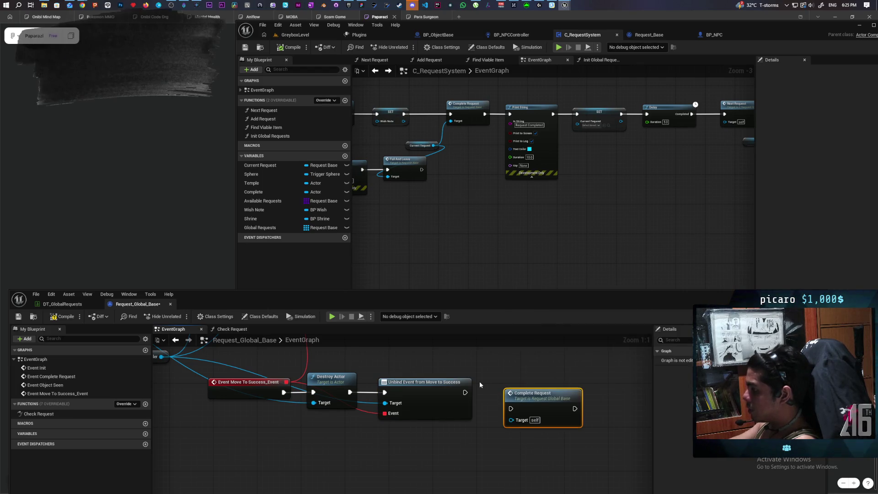
pyautogui.moveTo(464, 391)
pyautogui.mouseDown()
pyautogui.moveTo(511, 408)
pyautogui.moveTo(508, 390)
pyautogui.mouseUp()
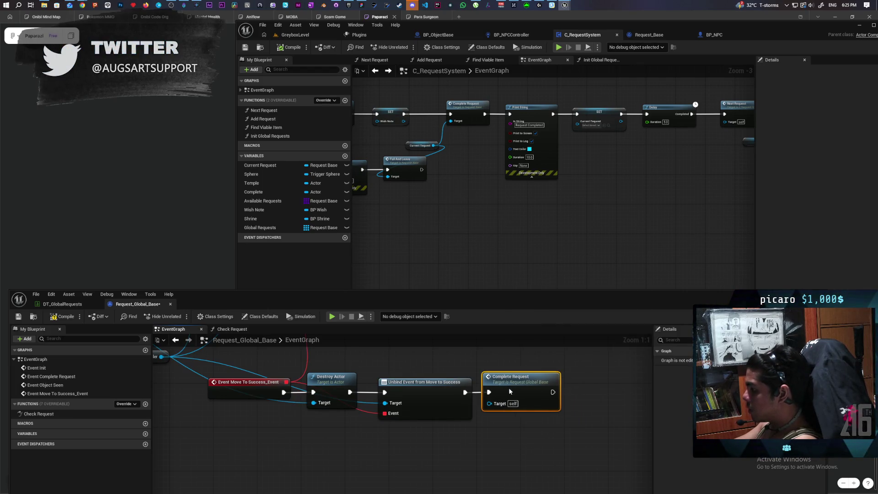
pyautogui.doubleClick(510, 388)
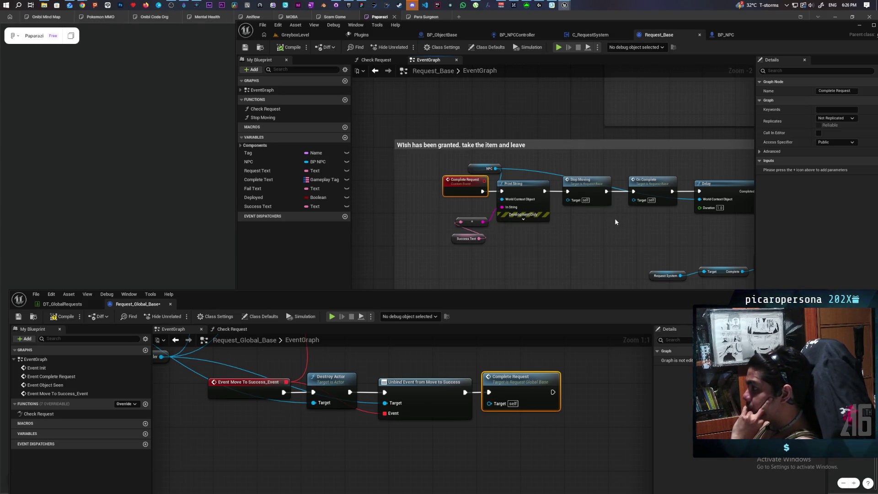
# Step: Pan through Request_Base's Complete Request chain, past On Complete to the Move to and Unbind nodes
pyautogui.moveTo(641, 230)
pyautogui.mouseDown()
pyautogui.moveTo(550, 218)
pyautogui.moveTo(639, 217)
pyautogui.moveTo(632, 215)
pyautogui.moveTo(544, 214)
pyautogui.mouseUp()
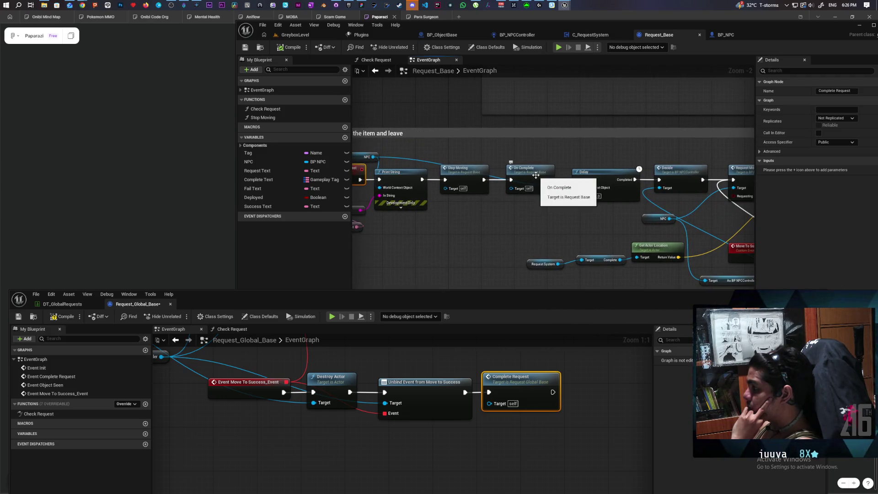
pyautogui.scroll(-2, 535, 175)
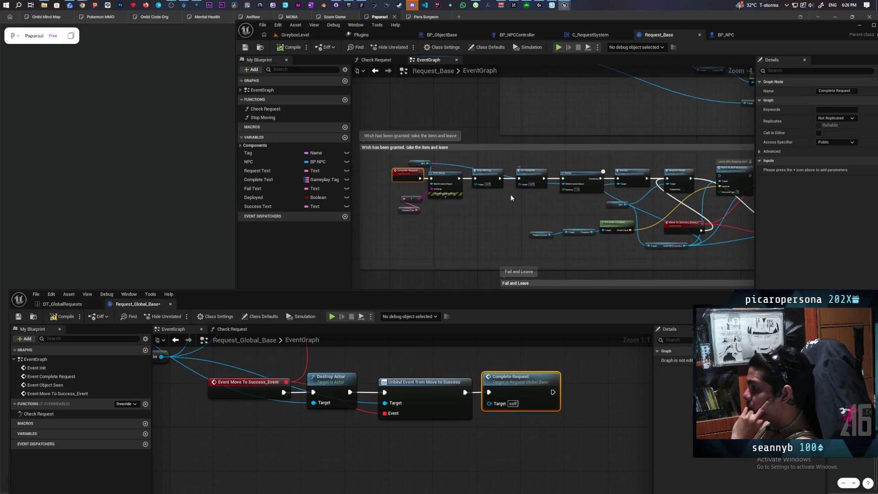
pyautogui.scroll(2, 498, 199)
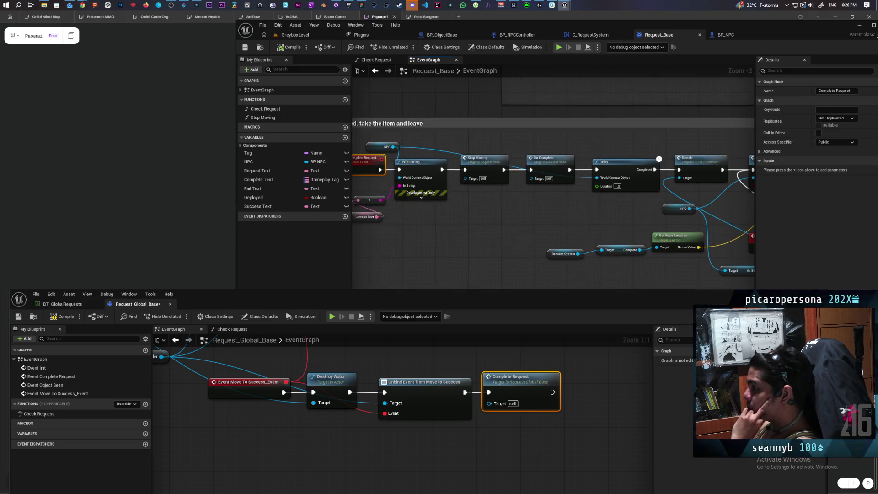
pyautogui.moveTo(589, 197); pyautogui.dragTo(453, 195)
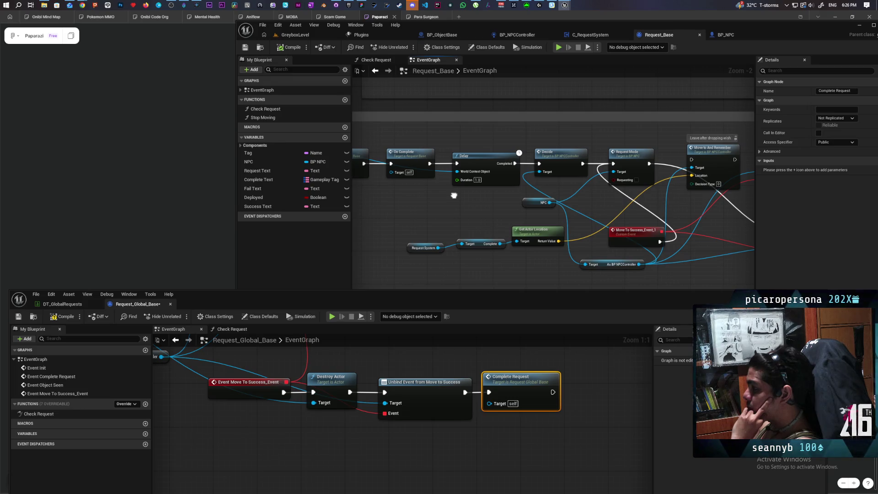
pyautogui.moveTo(454, 195)
pyautogui.mouseDown()
pyautogui.moveTo(396, 190)
pyautogui.moveTo(588, 204)
pyautogui.moveTo(528, 191)
pyautogui.mouseUp()
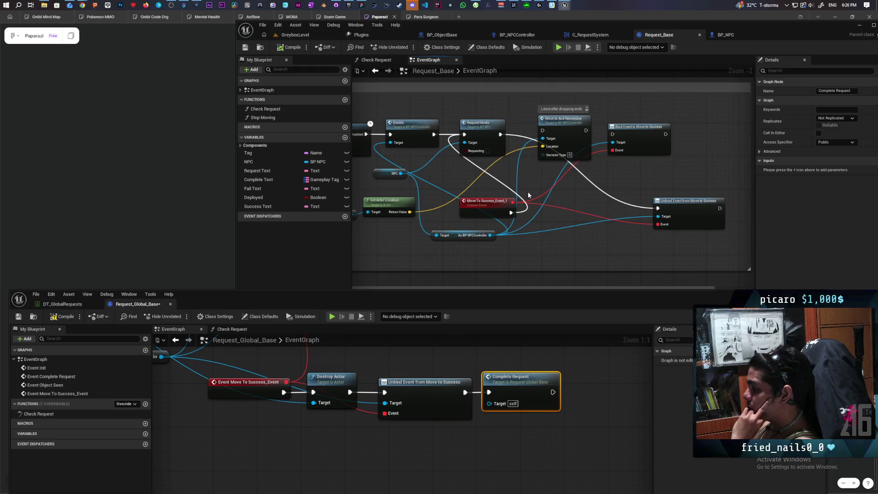
pyautogui.scroll(-5, 313, 444)
pyautogui.scroll(2, 313, 445)
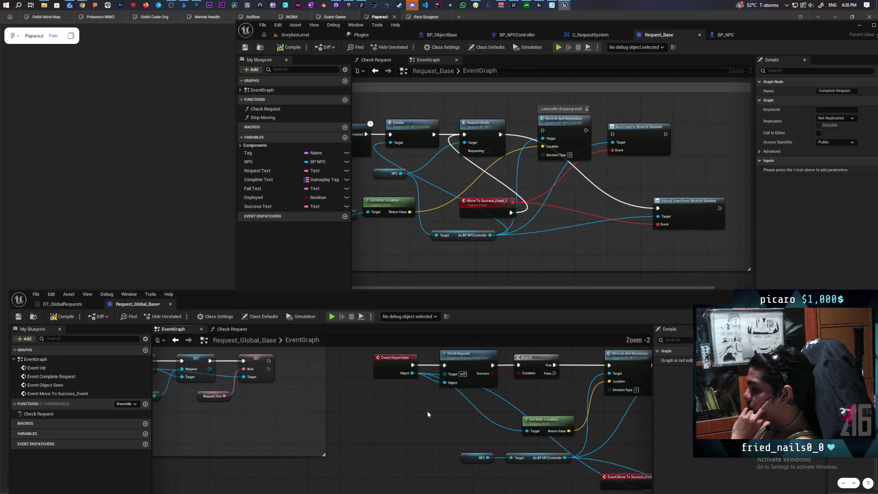
# Step: Compile Request_Global_Base and bring its Destroy Actor and Complete Request nodes into view
pyautogui.click(56, 315)
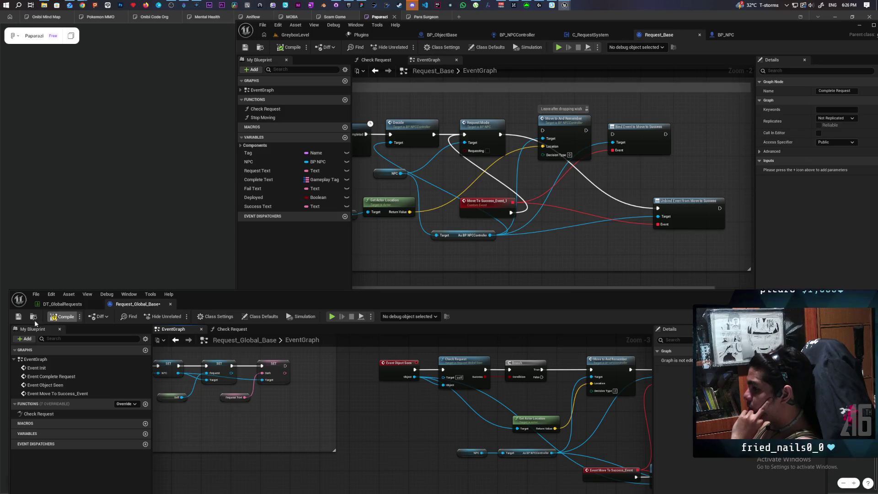
pyautogui.moveTo(288, 296); pyautogui.dragTo(312, 174)
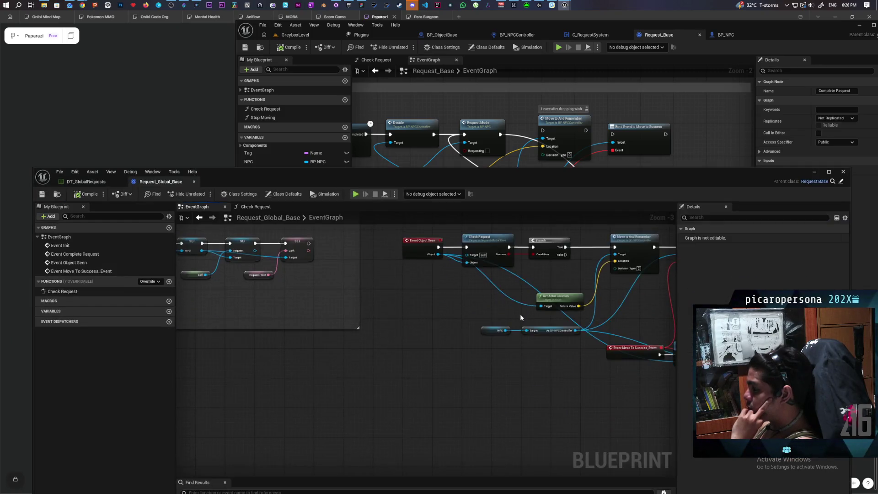
pyautogui.scroll(-2, 519, 314)
pyautogui.scroll(2, 441, 308)
pyautogui.scroll(-2, 434, 325)
pyautogui.scroll(3, 272, 370)
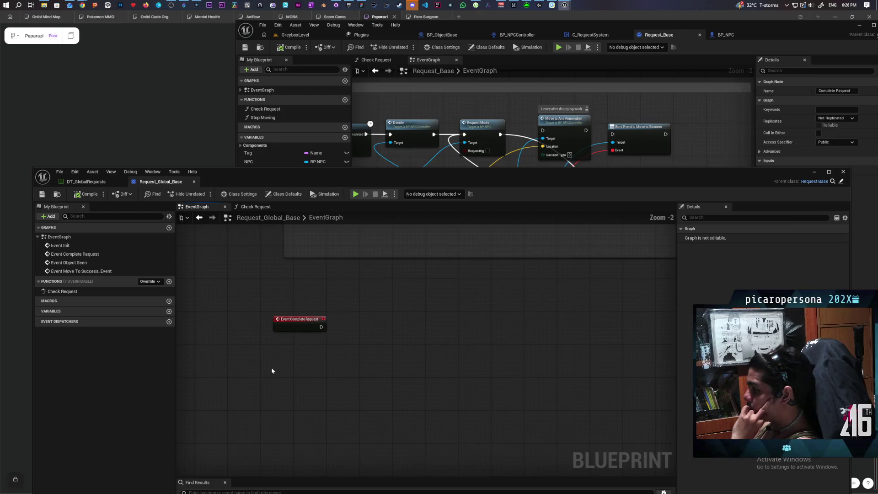
pyautogui.scroll(-1, 470, 329)
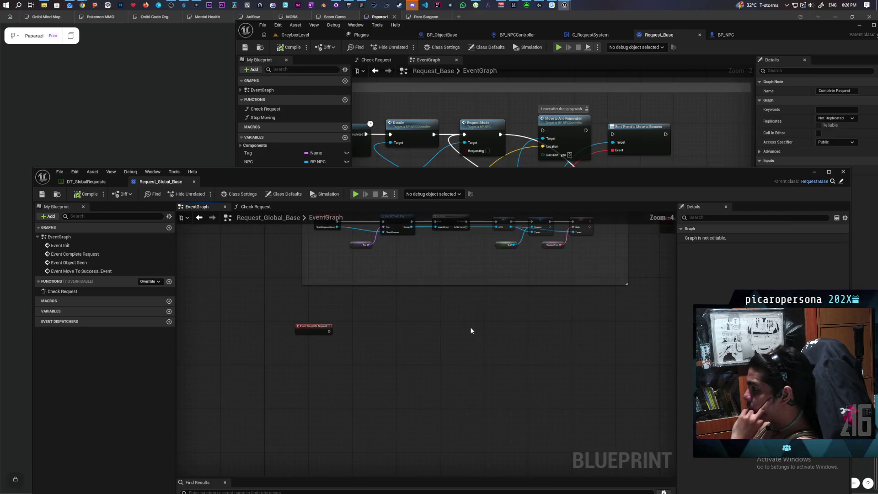
pyautogui.scroll(2, 545, 327)
pyautogui.moveTo(454, 345); pyautogui.dragTo(338, 366)
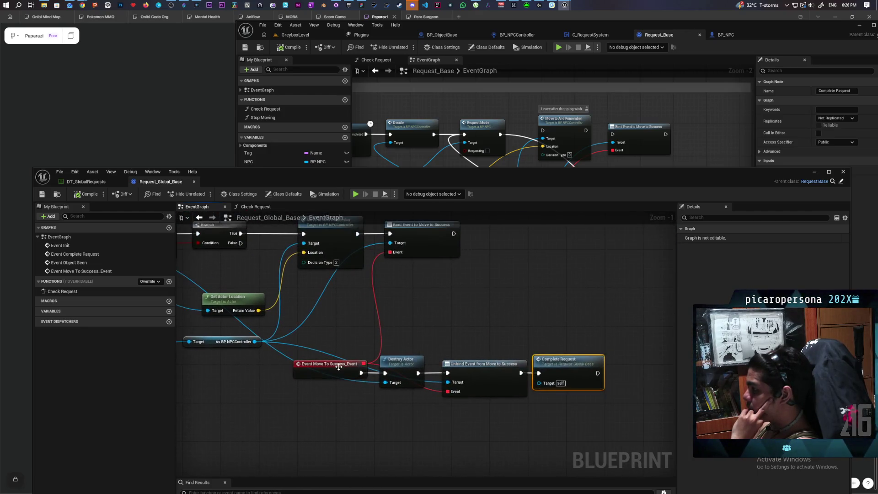
# Step: Delete the Event Complete Request node, recompile, and hide Request_Global_Base to return to Request_Base
pyautogui.press('Home')
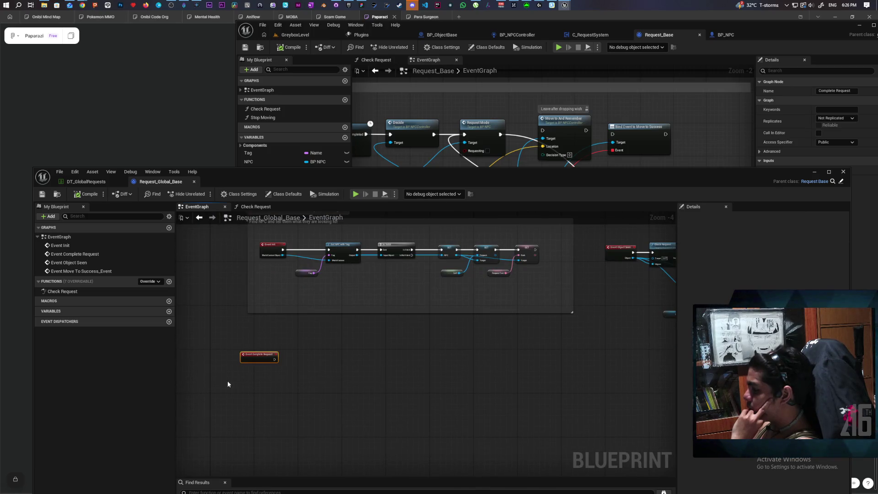
pyautogui.press('Delete')
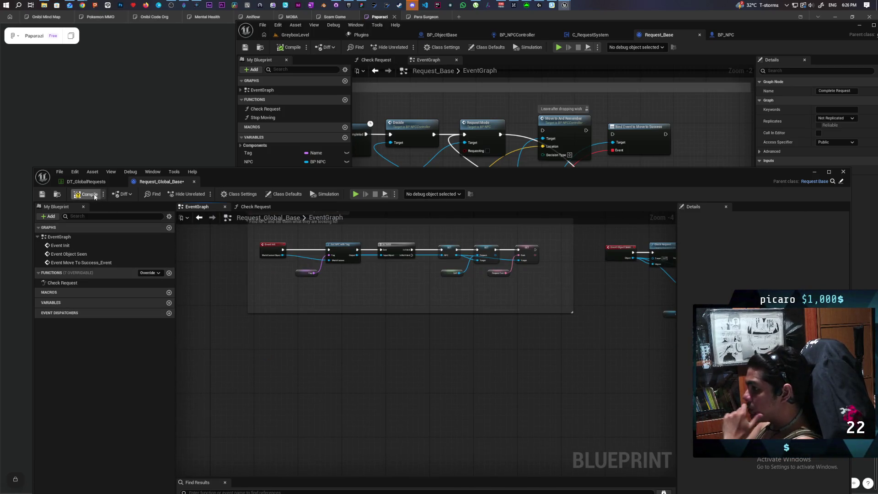
pyautogui.click(85, 193)
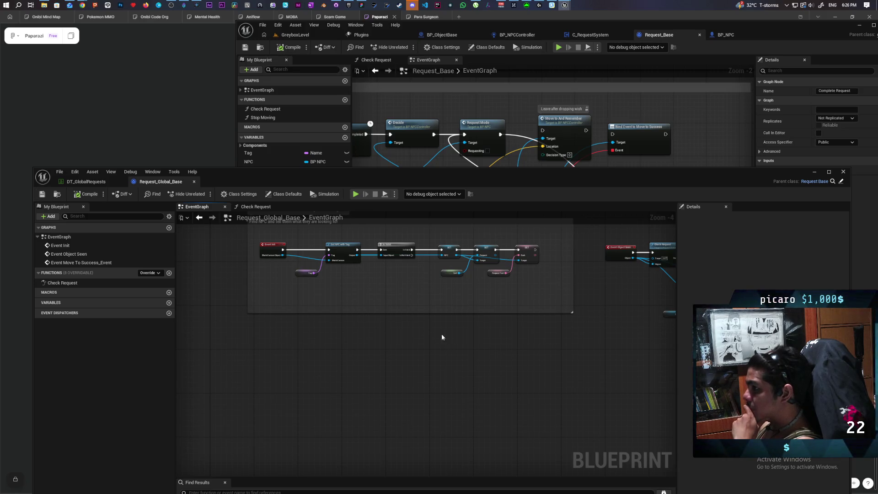
pyautogui.scroll(-3, 441, 337)
pyautogui.scroll(2, 428, 322)
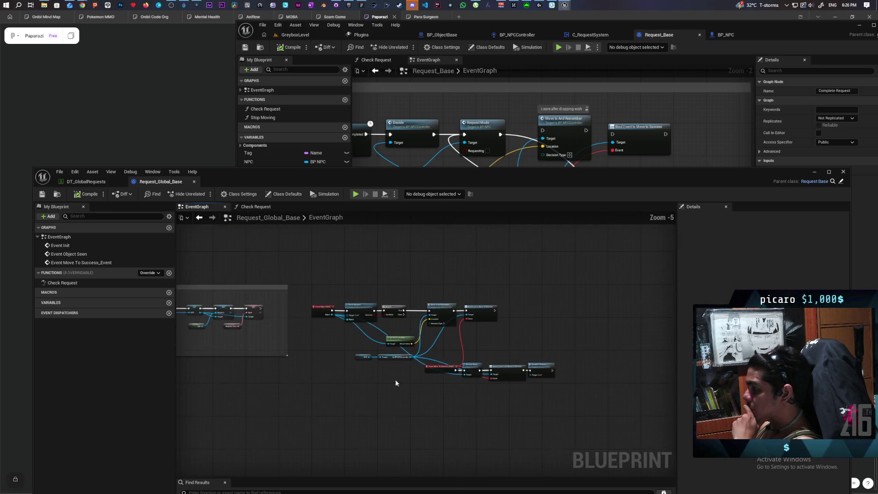
pyautogui.scroll(1, 437, 349)
pyautogui.moveTo(437, 350)
pyautogui.mouseDown()
pyautogui.moveTo(610, 363)
pyautogui.moveTo(425, 361)
pyautogui.moveTo(653, 355)
pyautogui.moveTo(422, 353)
pyautogui.mouseUp()
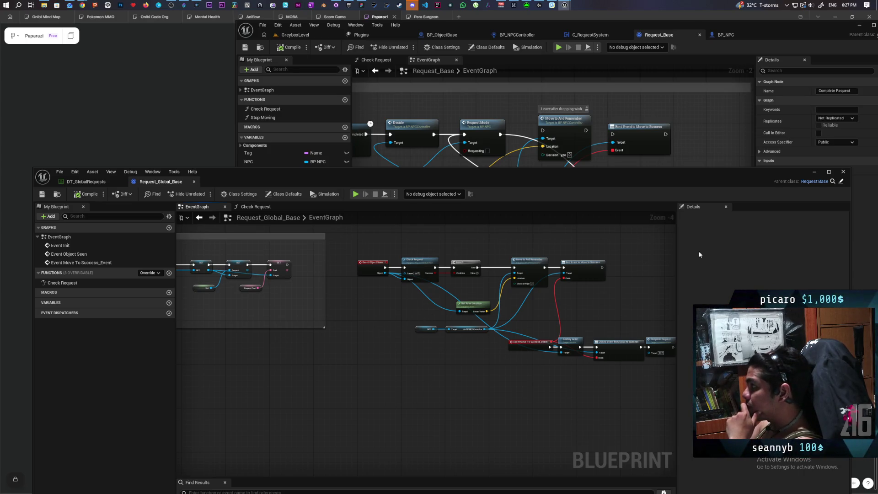
pyautogui.click(814, 172)
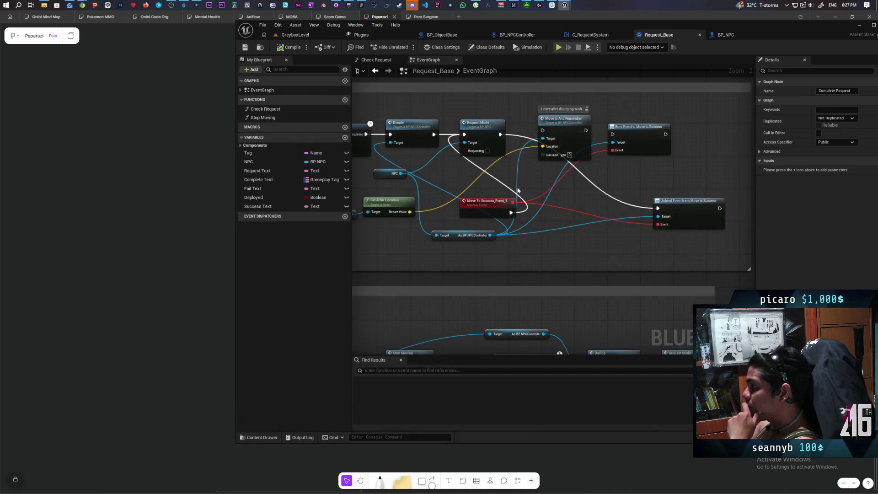
# Step: Browse Requests > Data > TestClasses in the asset browser and open the R_FarmersShovel blueprint
pyautogui.scroll(-4, 516, 182)
pyautogui.scroll(1, 516, 183)
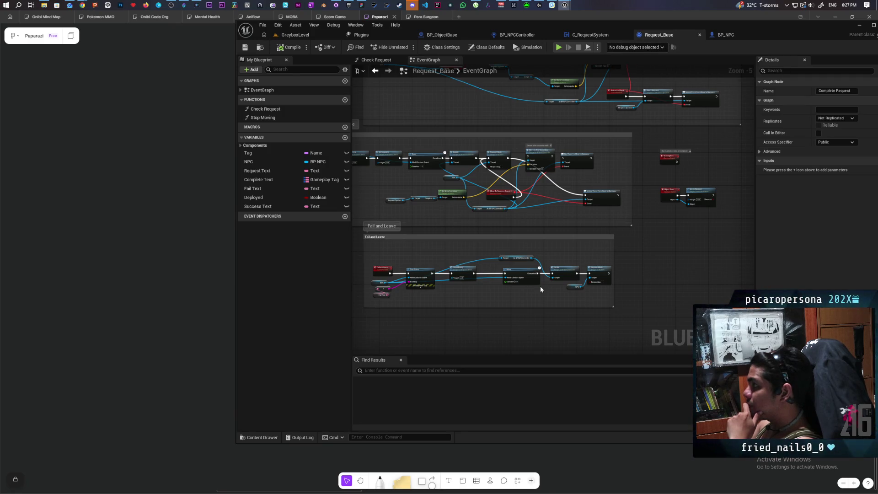
pyautogui.click(263, 438)
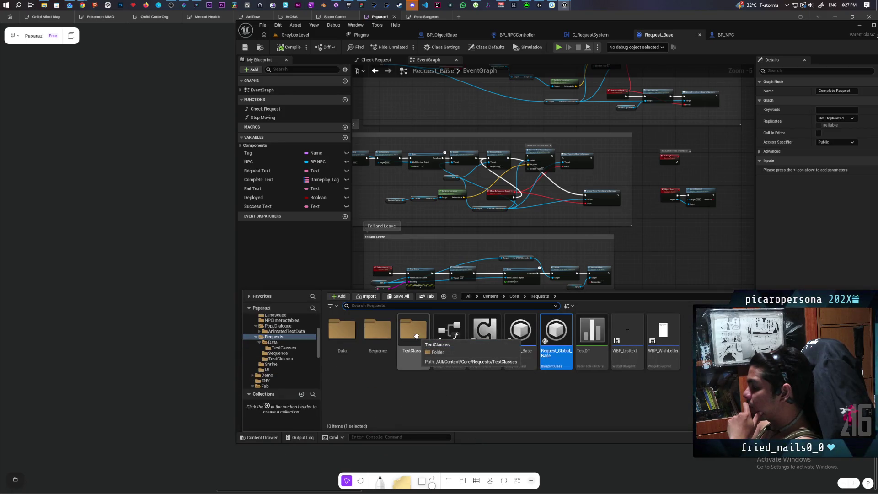
pyautogui.press('Escape')
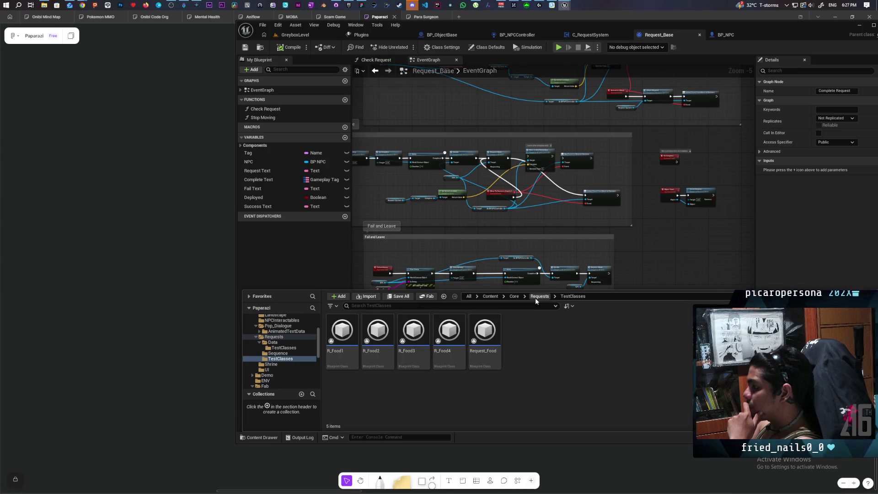
pyautogui.doubleClick(343, 330)
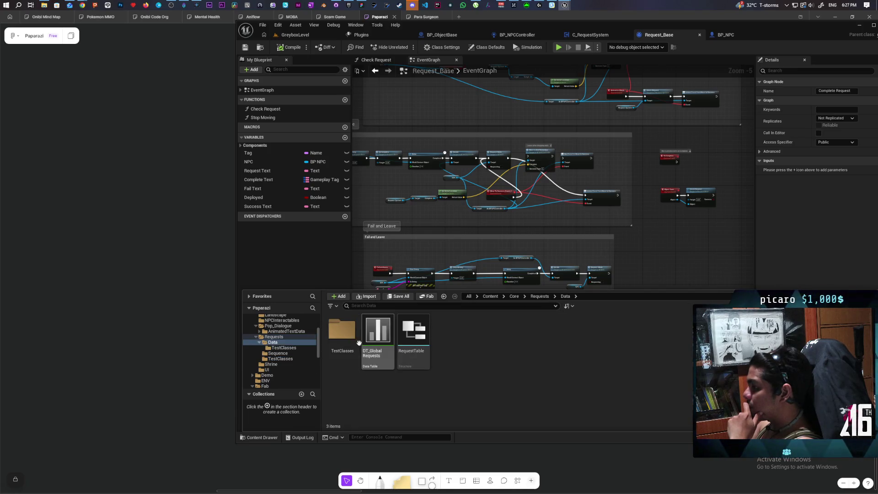
pyautogui.doubleClick(349, 334)
pyautogui.doubleClick(353, 336)
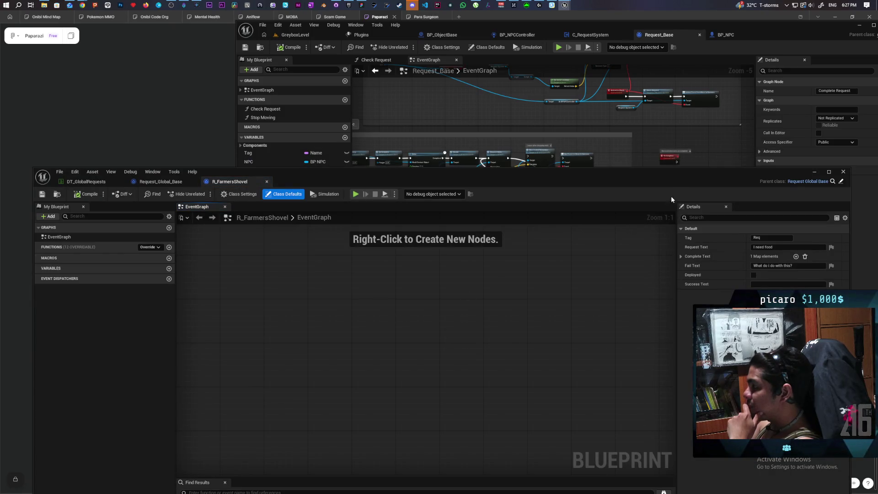
# Step: Set R_FarmersShovel's Tag to 'Blue Farmer' and Request Text to 'I need a shovel'
pyautogui.moveTo(628, 178)
pyautogui.mouseDown()
pyautogui.moveTo(561, 157)
pyautogui.moveTo(594, 158)
pyautogui.mouseUp()
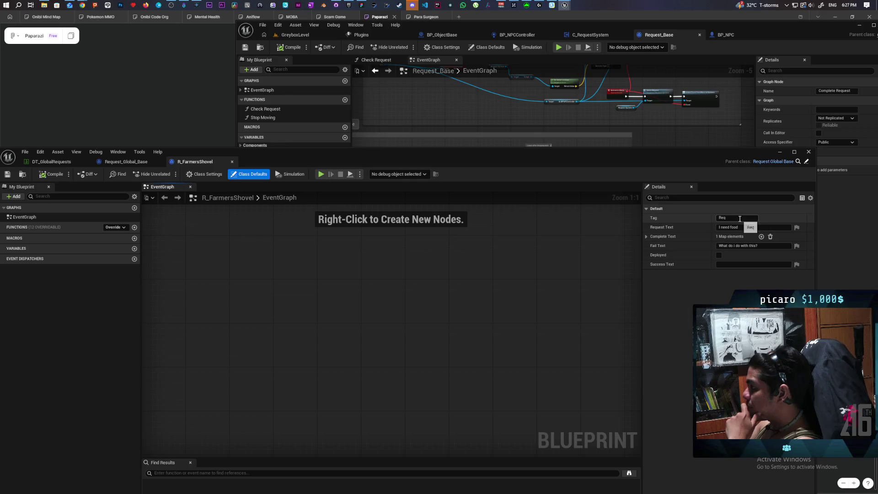
pyautogui.write('B')
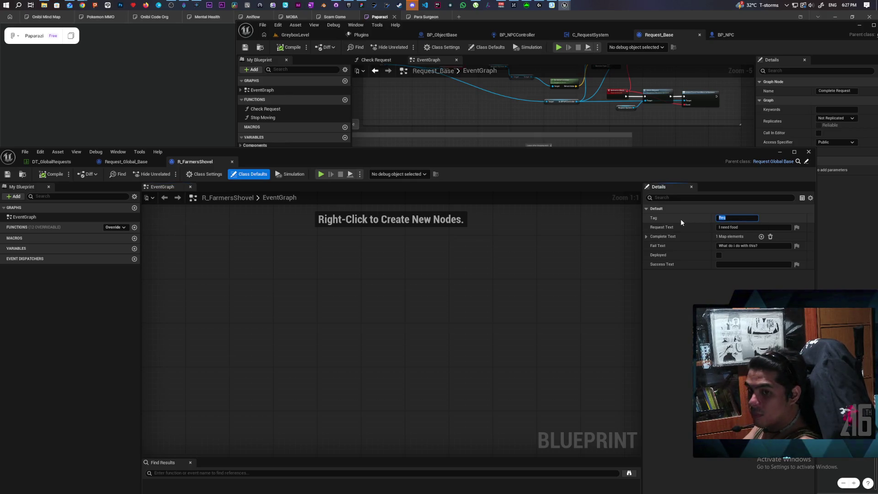
pyautogui.write('lue F')
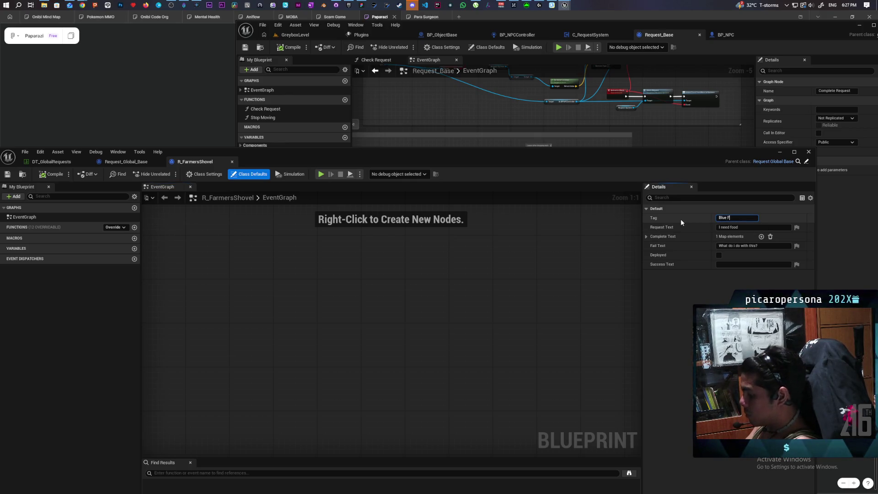
pyautogui.write('armer')
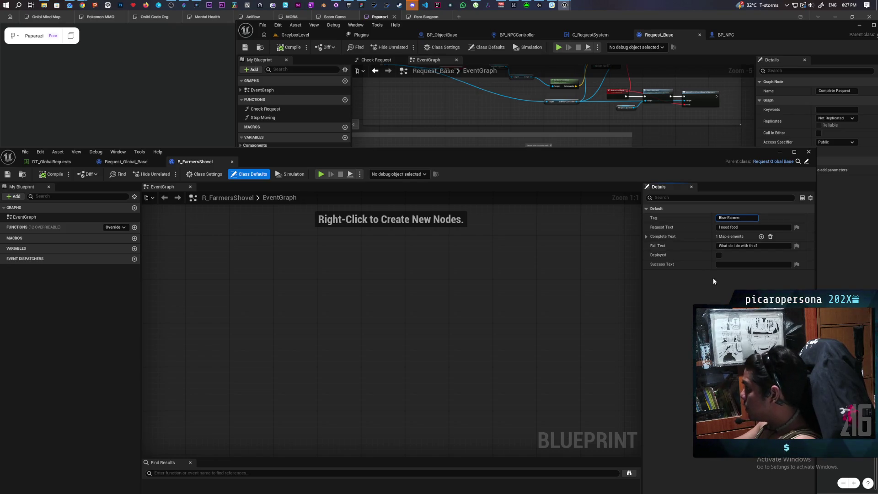
pyautogui.press('Return')
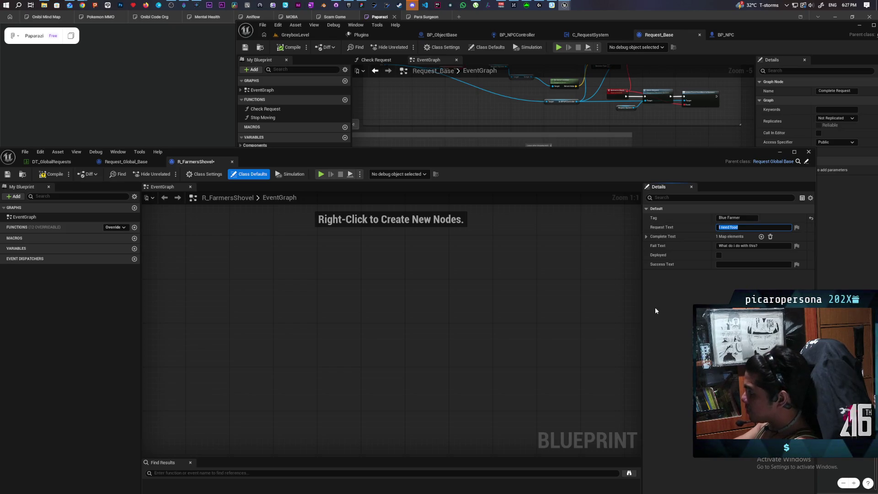
pyautogui.write('I need')
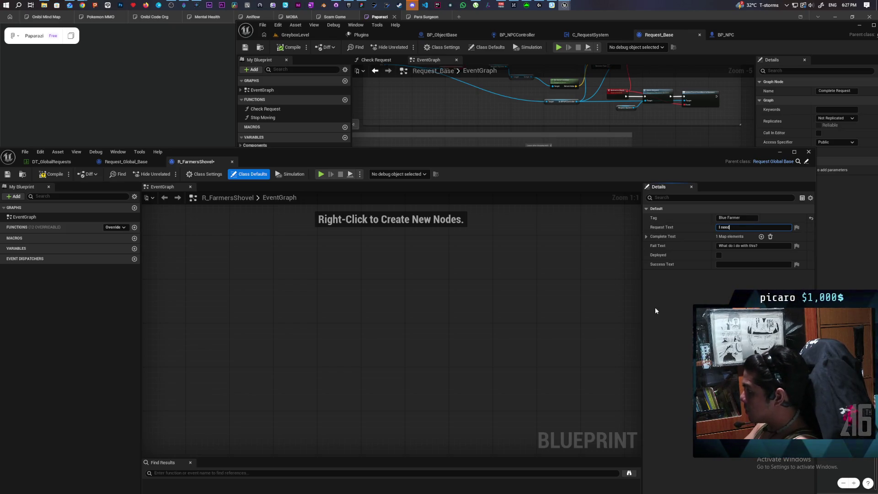
pyautogui.write(' a shovel')
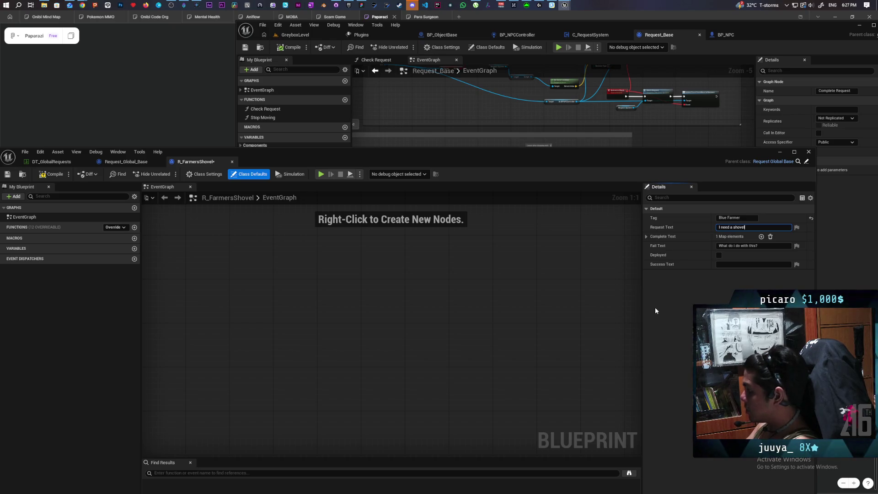
# Step: Set the Complete Text map entry's key tag to Object.Tool.Shovel
pyautogui.click(644, 237)
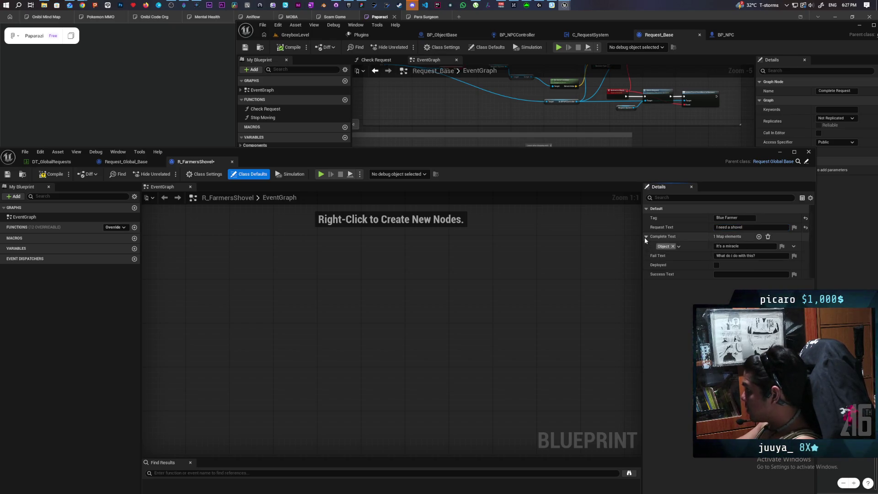
pyautogui.click(678, 246)
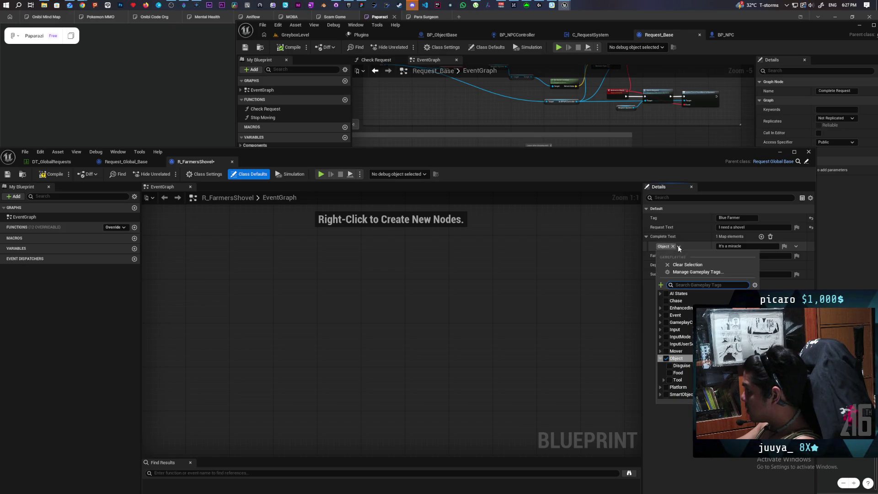
pyautogui.click(664, 379)
pyautogui.click(673, 387)
pyautogui.press('Escape')
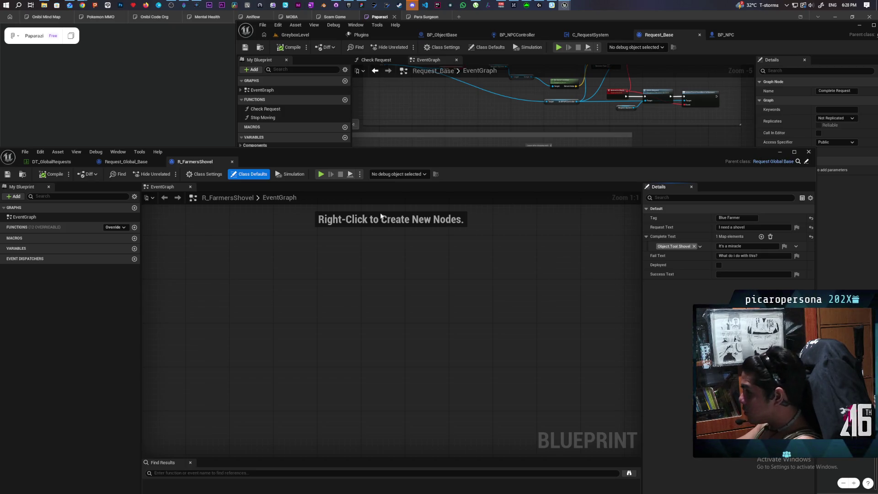
# Step: Hide the R_FarmersShovel window to return to Request_Base, then go back to the GreyboxLevel view
pyautogui.moveTo(367, 158); pyautogui.dragTo(460, 165)
pyautogui.click(825, 146)
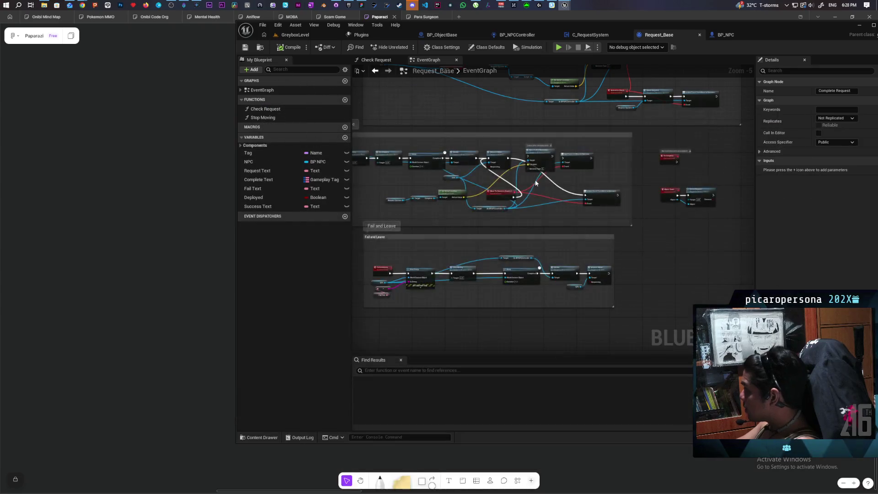
pyautogui.scroll(2, 571, 241)
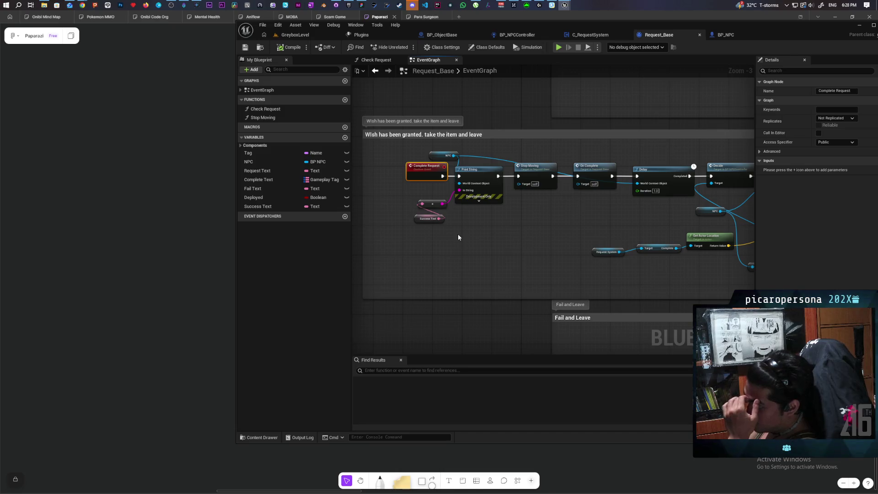
pyautogui.scroll(-4, 458, 237)
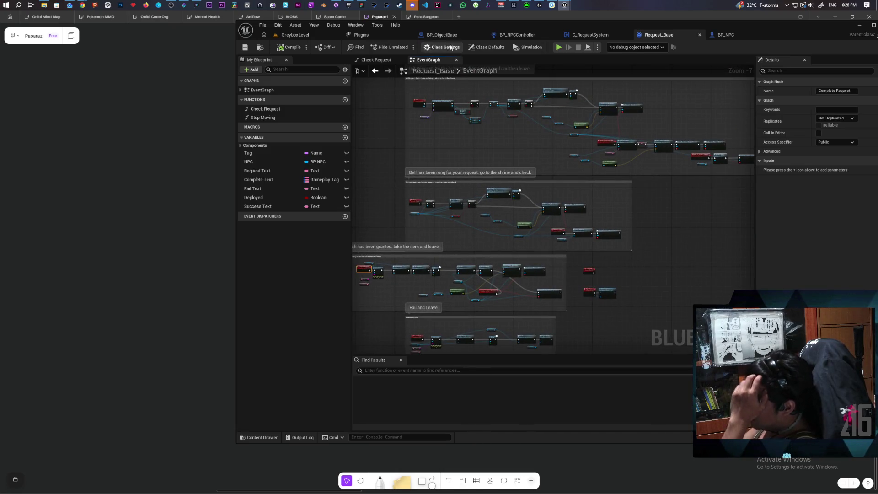
pyautogui.click(316, 32)
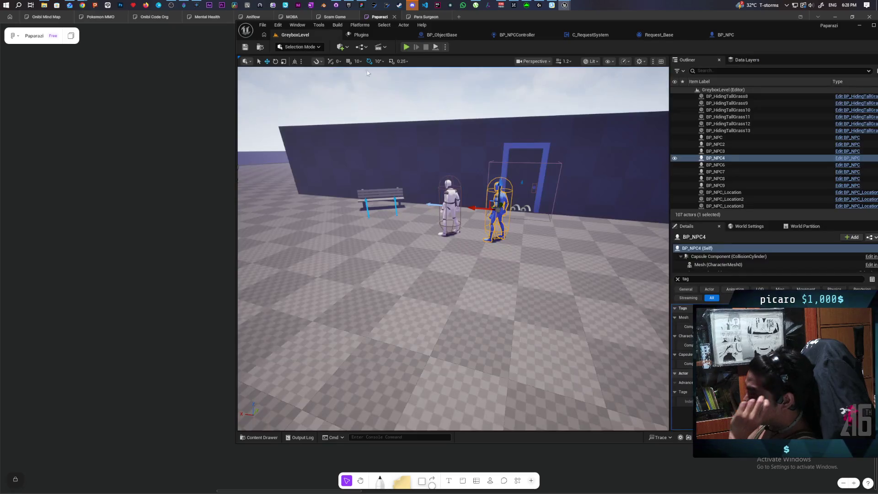
# Step: Play GreyboxLevel and walk across the floor to the seated NPC to hear its request
pyautogui.click(407, 47)
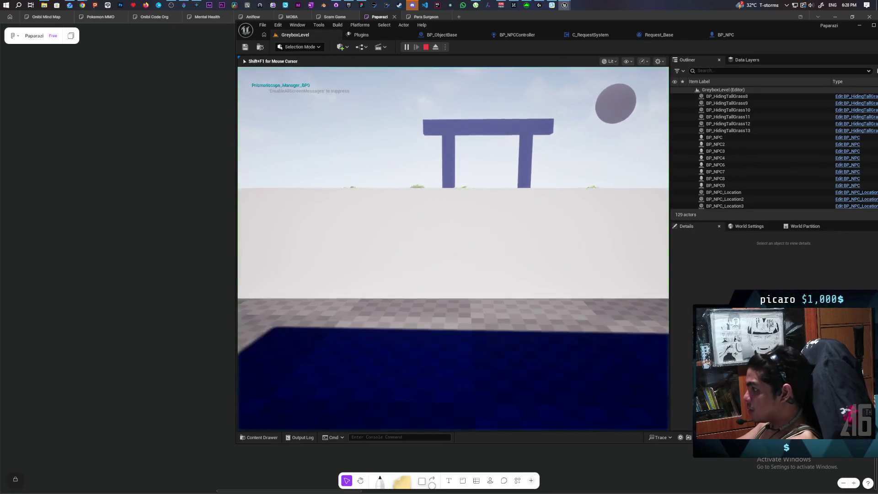
pyautogui.press('w')
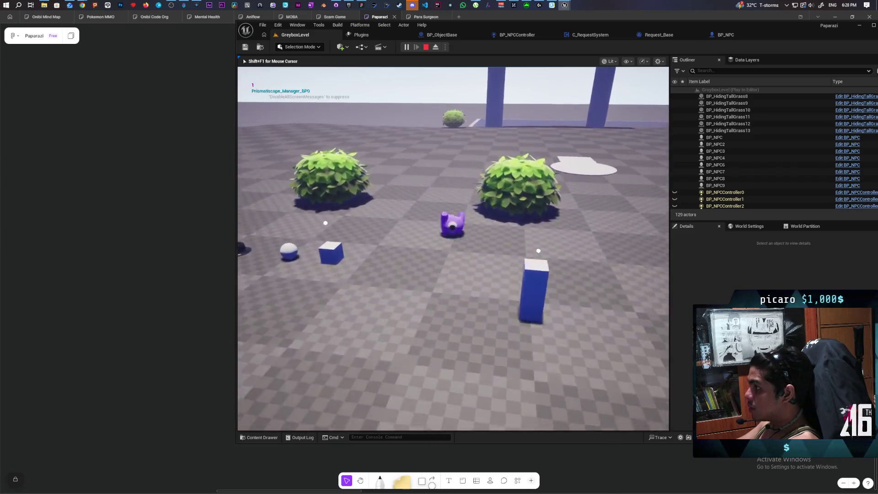
pyautogui.press('w')
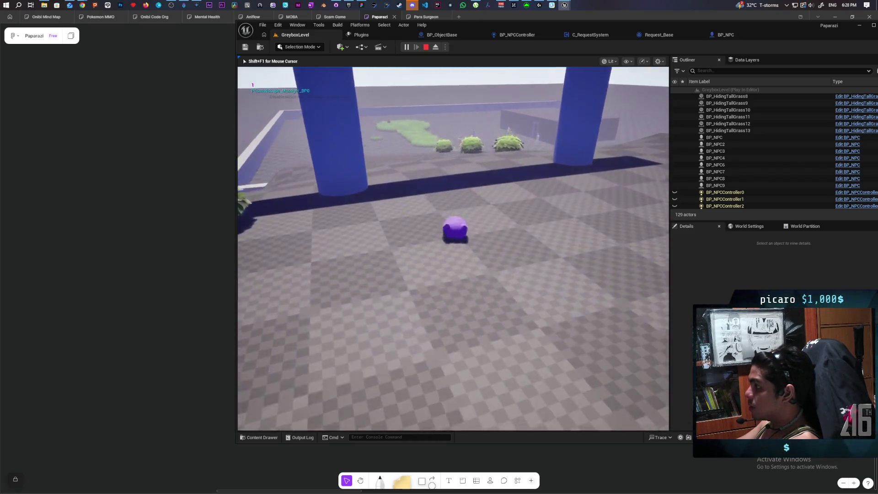
pyautogui.press('w')
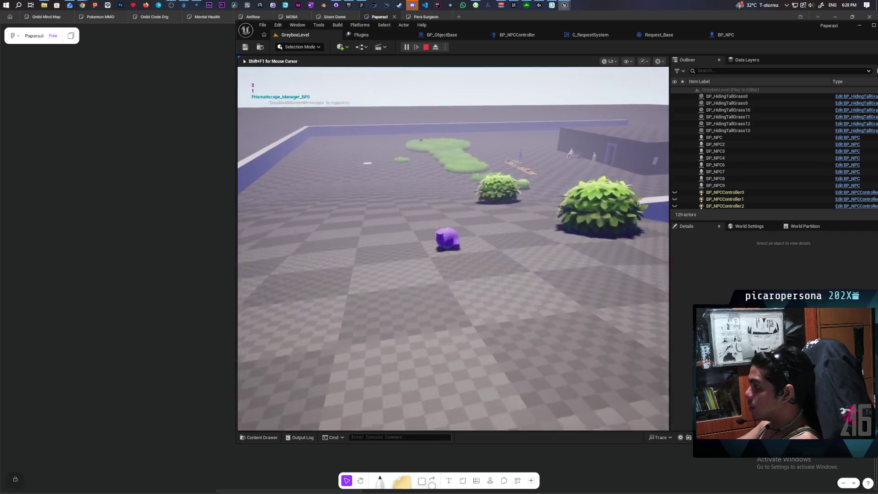
pyautogui.press('w')
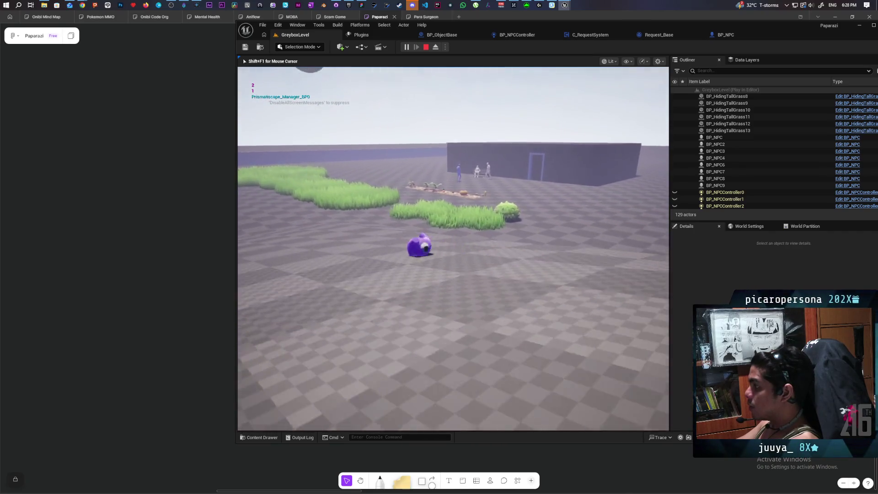
pyautogui.press('w')
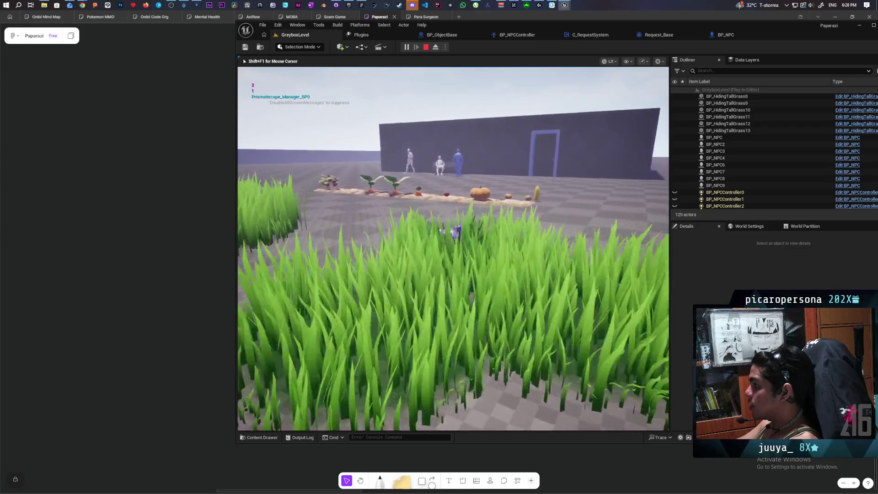
pyautogui.press('w')
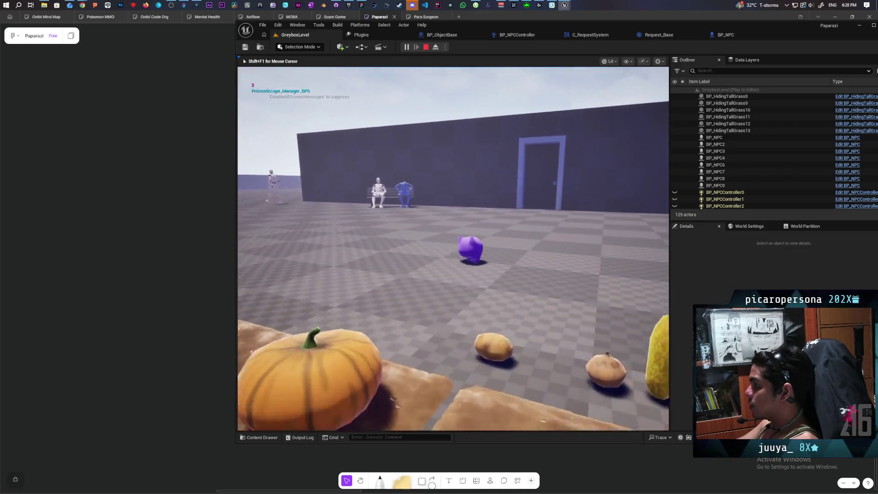
pyautogui.press('w')
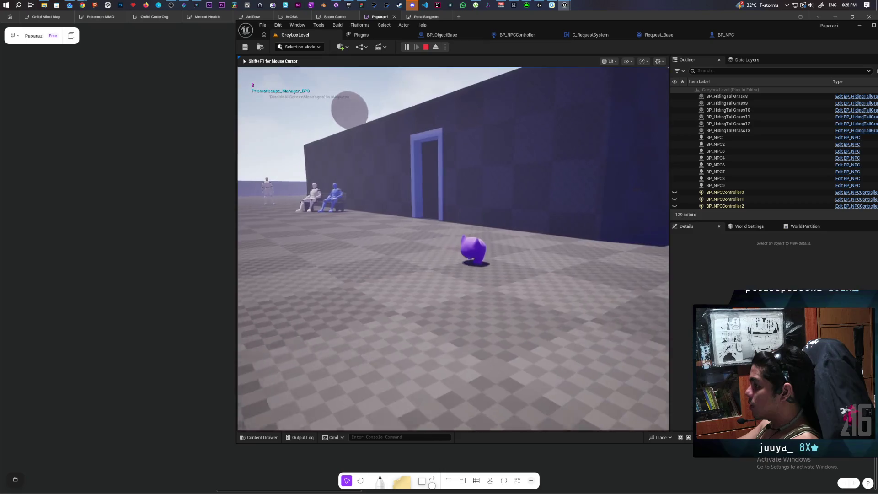
pyautogui.press('w')
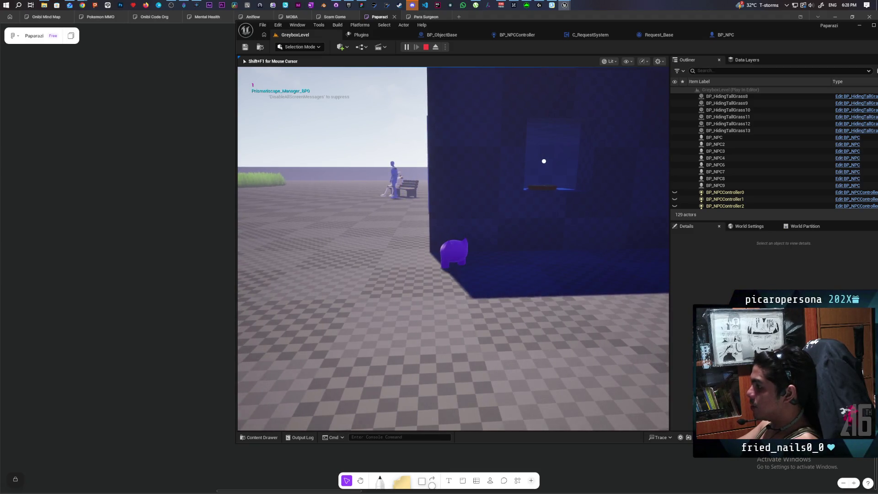
pyautogui.press('w')
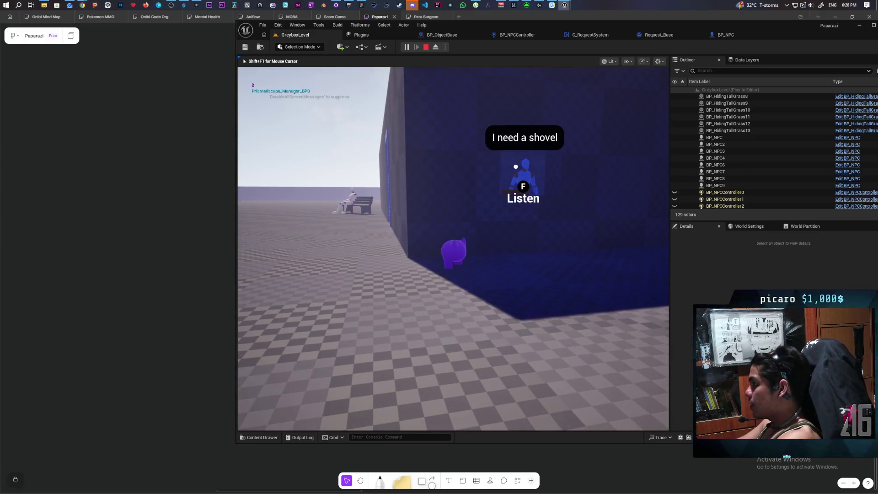
# Step: Climb the slope past the archway, pick up the shovel, jump, then end the play session
pyautogui.press('w')
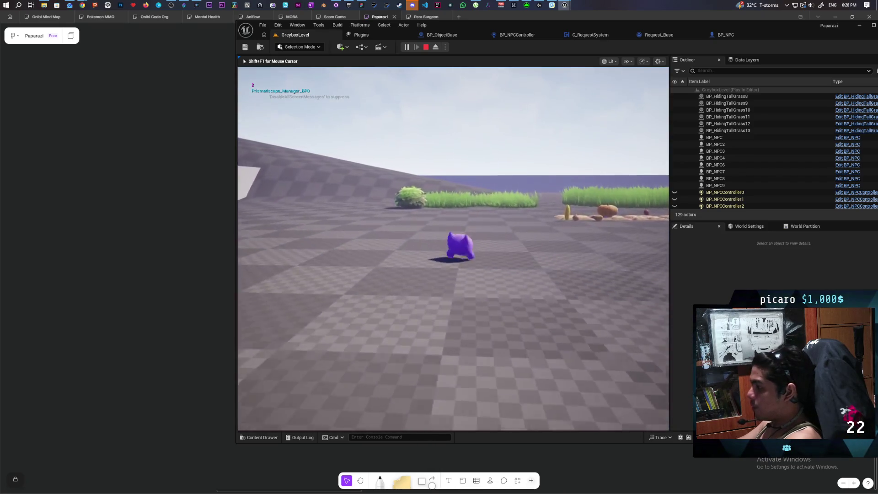
pyautogui.press('w')
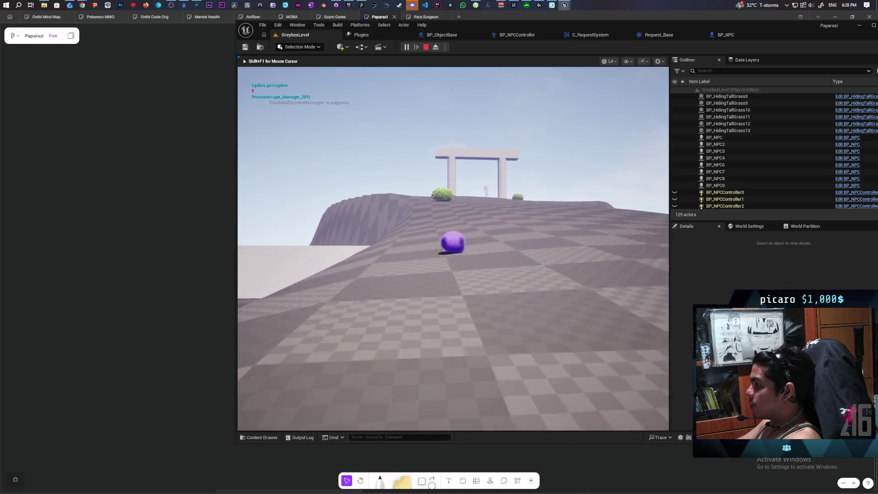
pyautogui.press('w')
pyautogui.press('w')
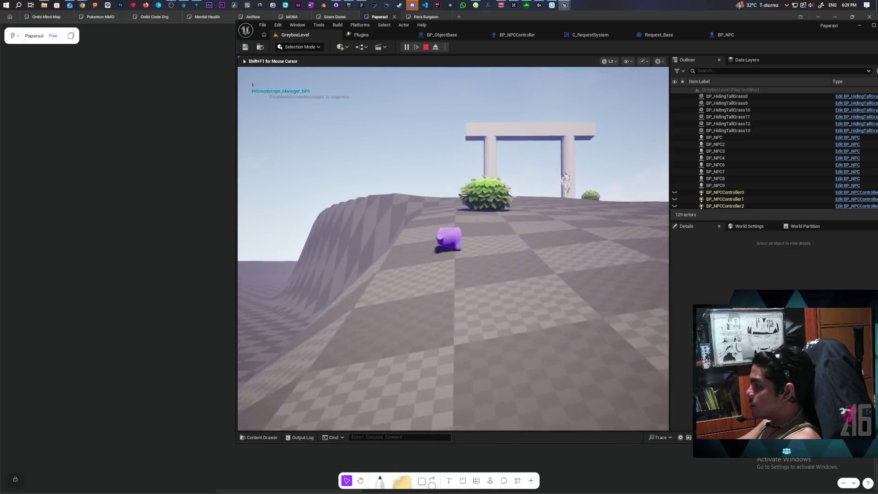
pyautogui.press('a')
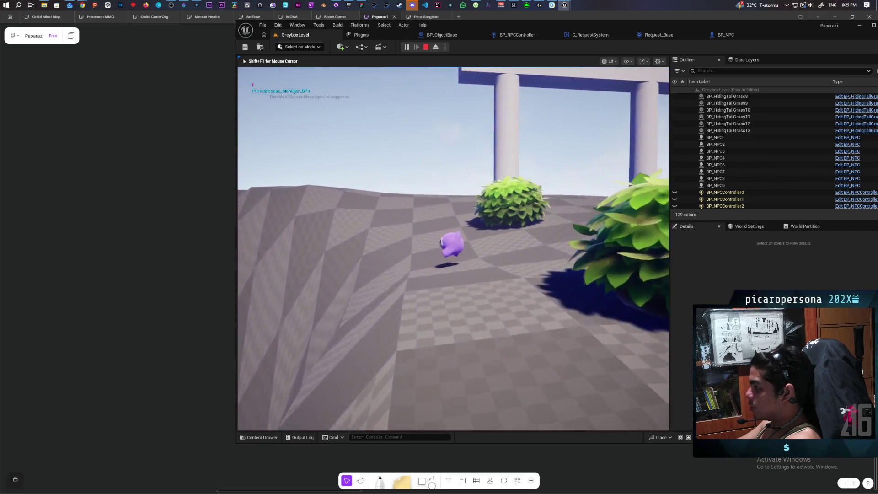
pyautogui.press('w')
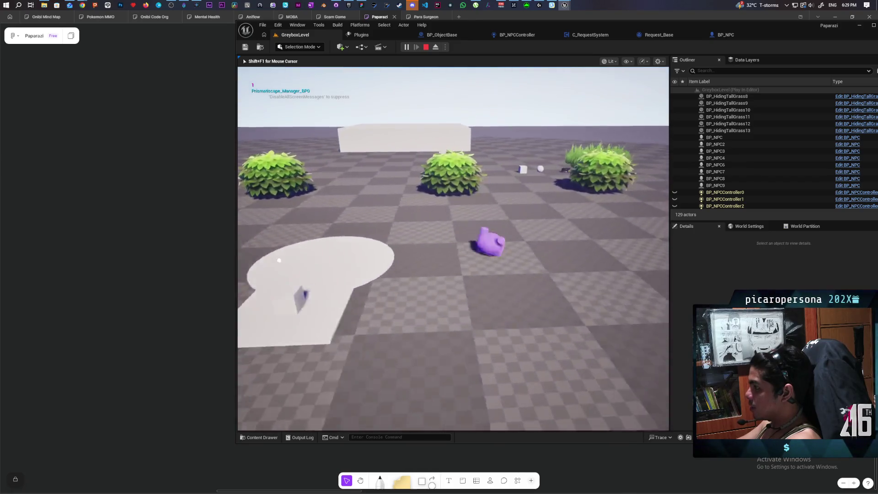
pyautogui.press('w')
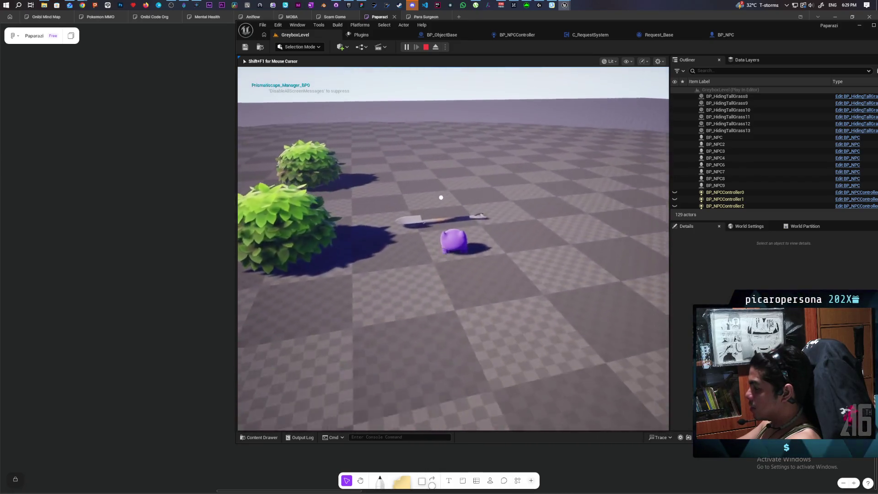
pyautogui.press('a')
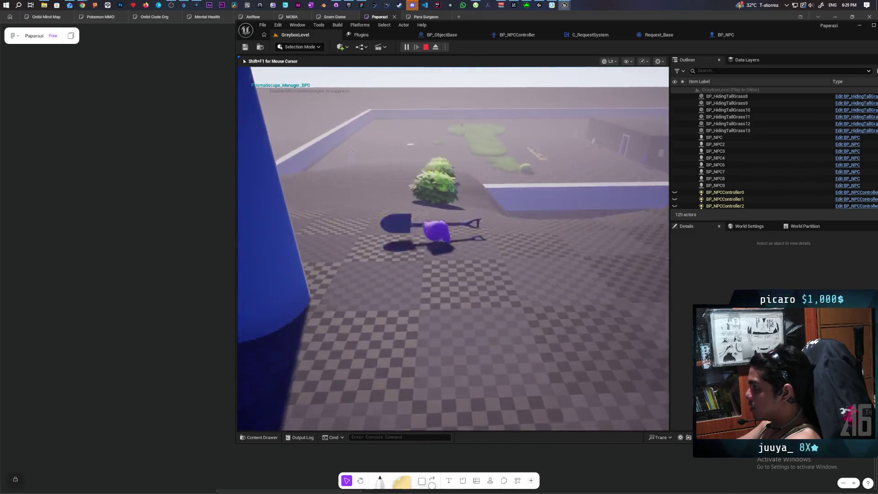
pyautogui.press('space')
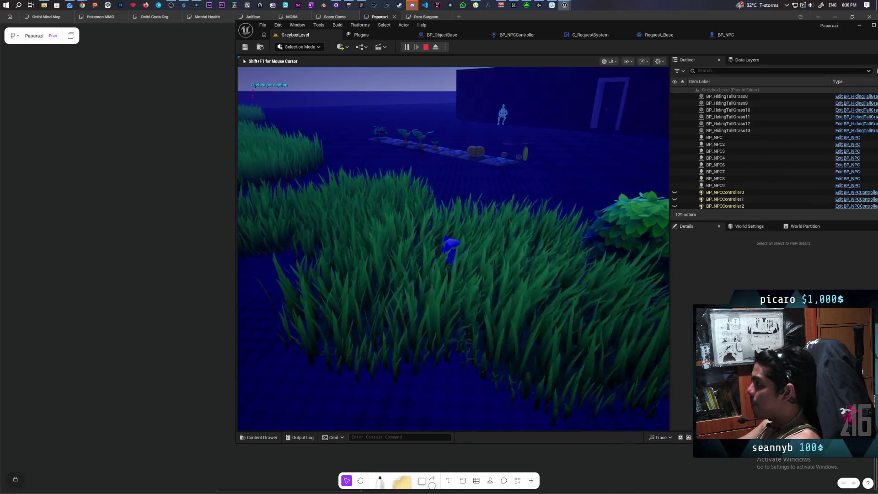
pyautogui.press('Escape')
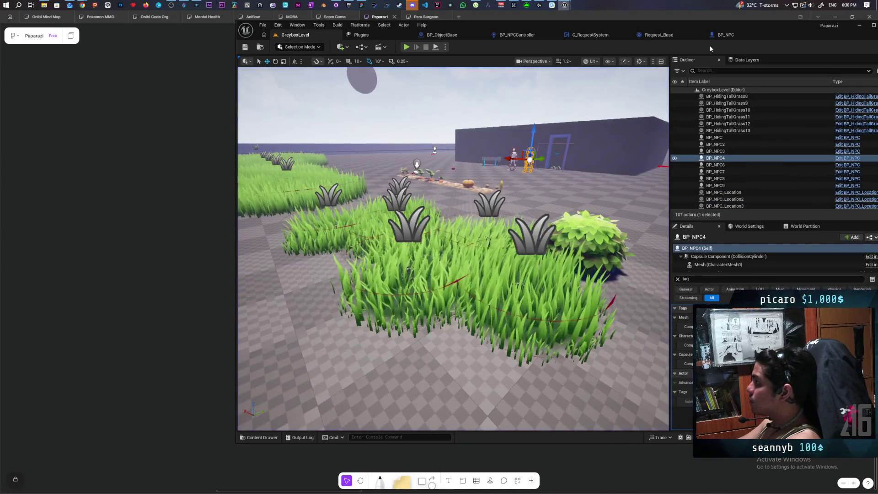
# Step: Bring up BP_NPCController's Perception graph
pyautogui.click(721, 37)
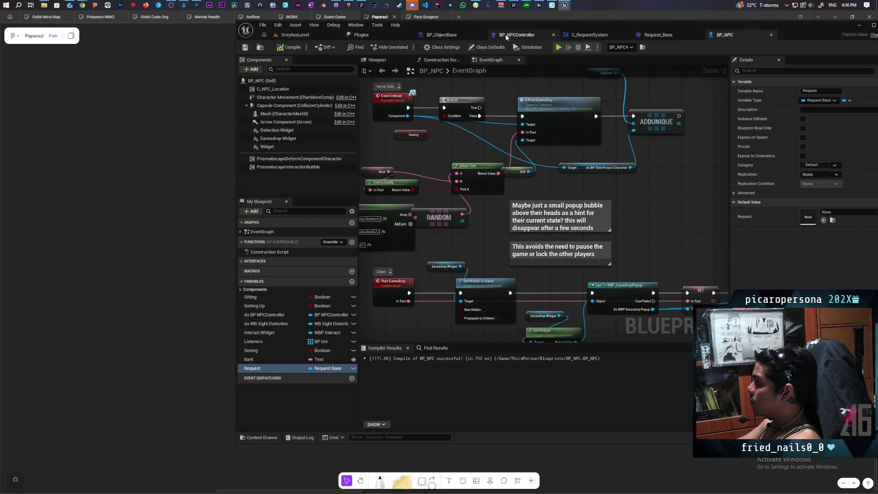
pyautogui.click(529, 38)
pyautogui.scroll(-6, 518, 207)
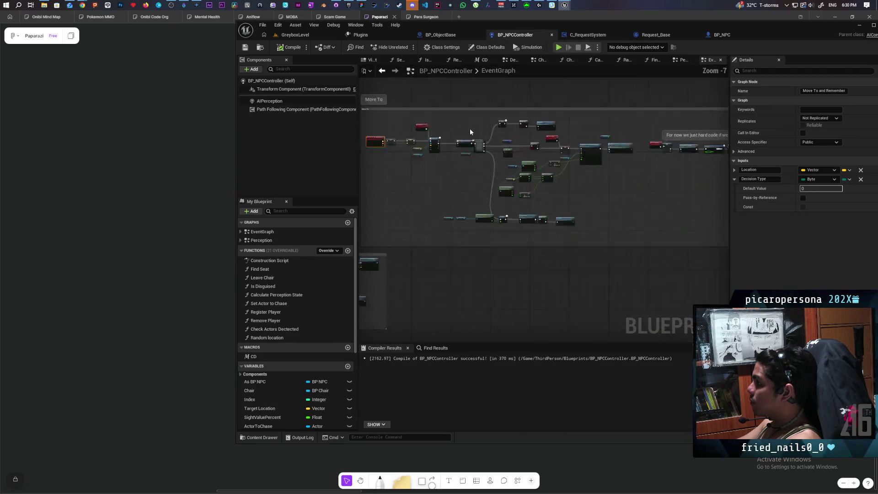
pyautogui.scroll(3, 548, 142)
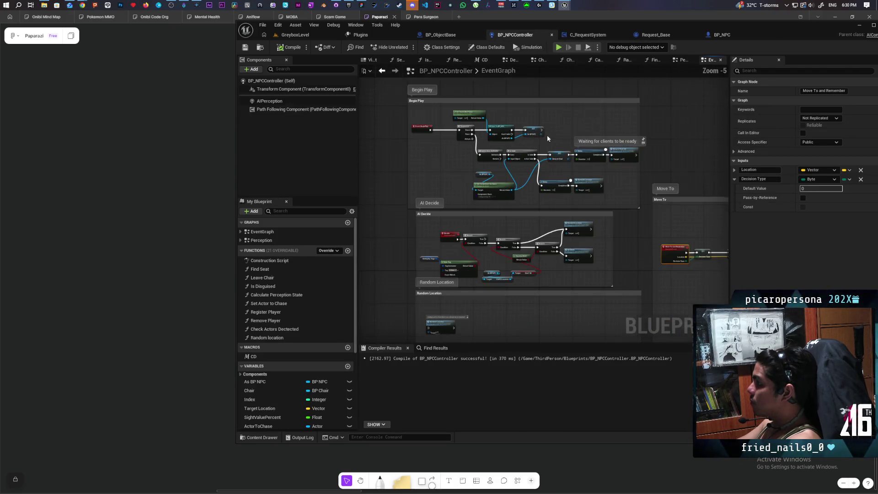
pyautogui.click(681, 60)
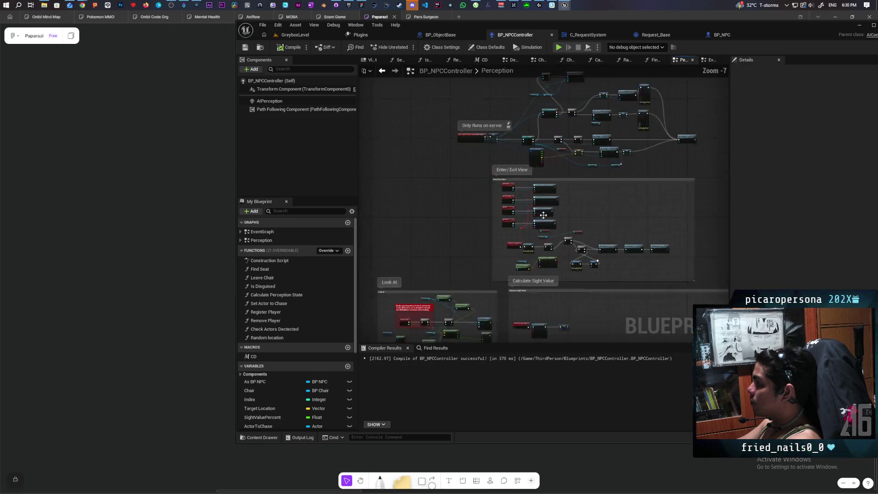
pyautogui.scroll(4, 551, 236)
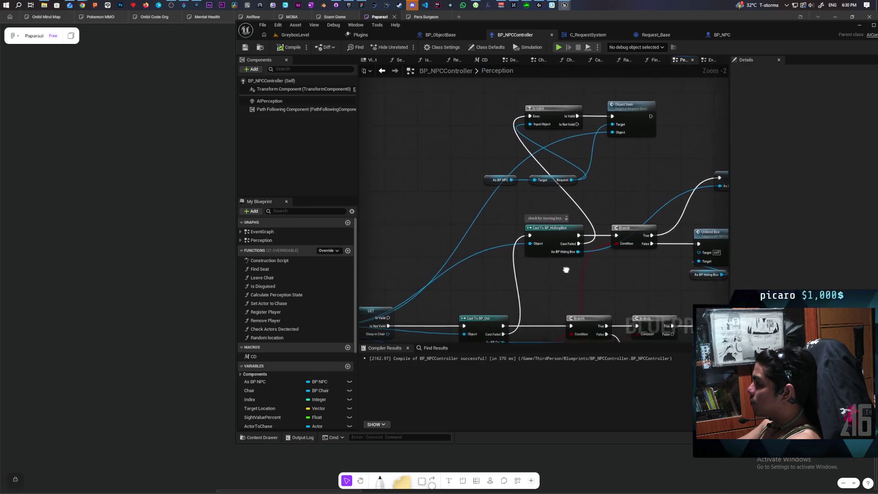
pyautogui.moveTo(580, 253); pyautogui.dragTo(559, 259)
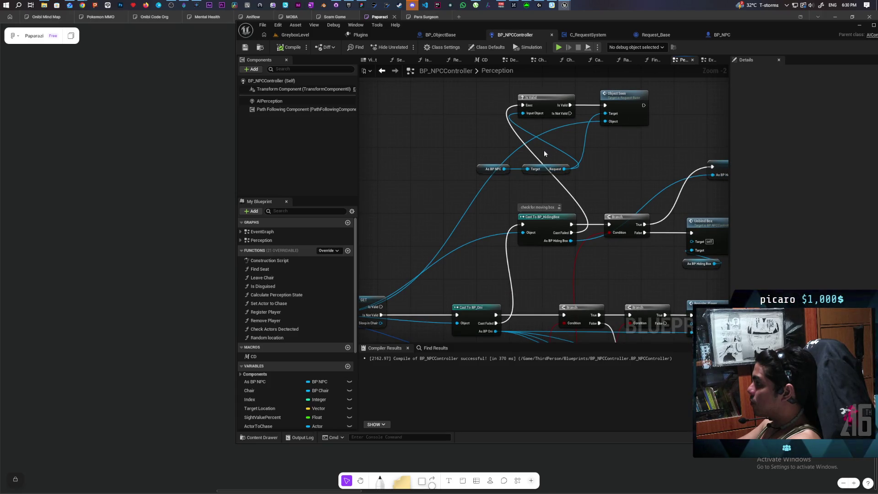
# Step: Put an F9 breakpoint on the Object Seen node and start simulating the level
pyautogui.click(622, 98)
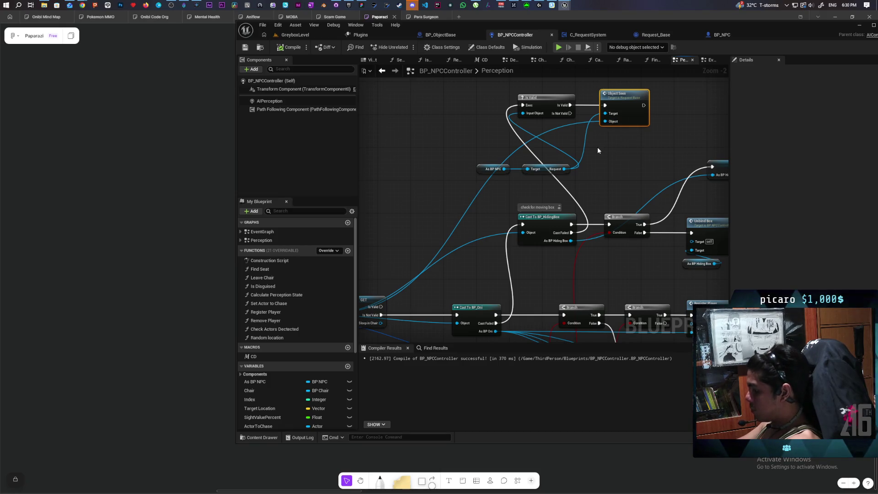
pyautogui.press('F9')
pyautogui.click(287, 36)
pyautogui.click(360, 51)
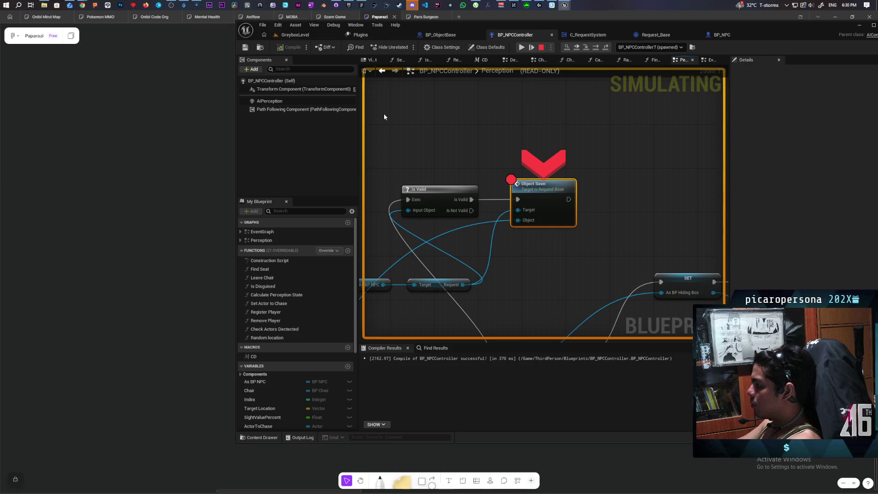
# Step: Read the debug value on Object Seen's Object pin while paused at the breakpoint
pyautogui.moveTo(517, 220)
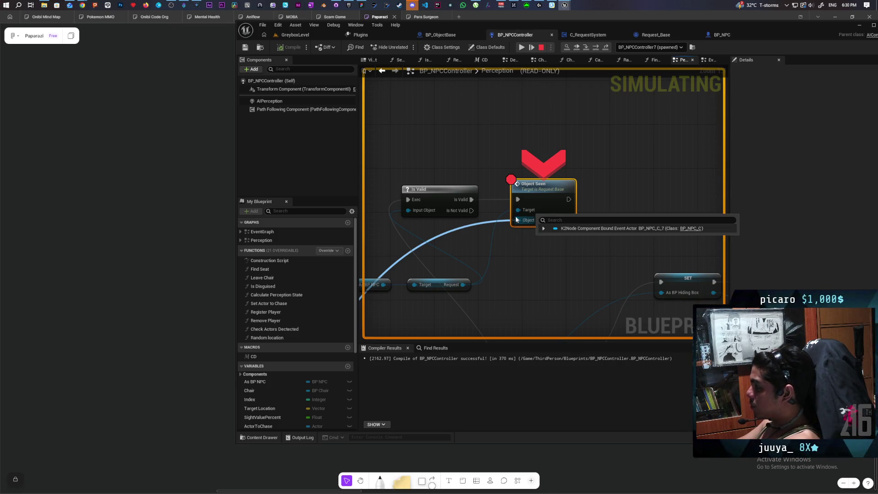
pyautogui.rightClick(516, 220)
pyautogui.press('Escape')
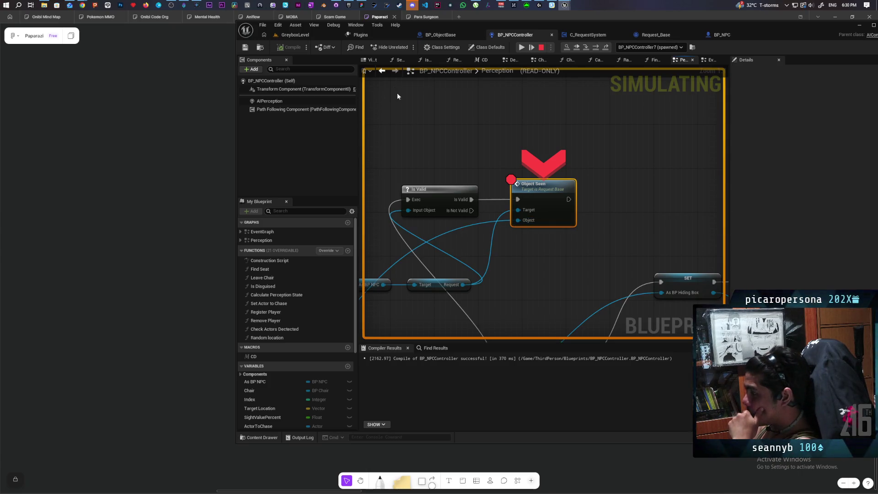
# Step: Stop the simulation and add a Cast To BP_ObjectBase node from the perceived Actor output
pyautogui.click(542, 47)
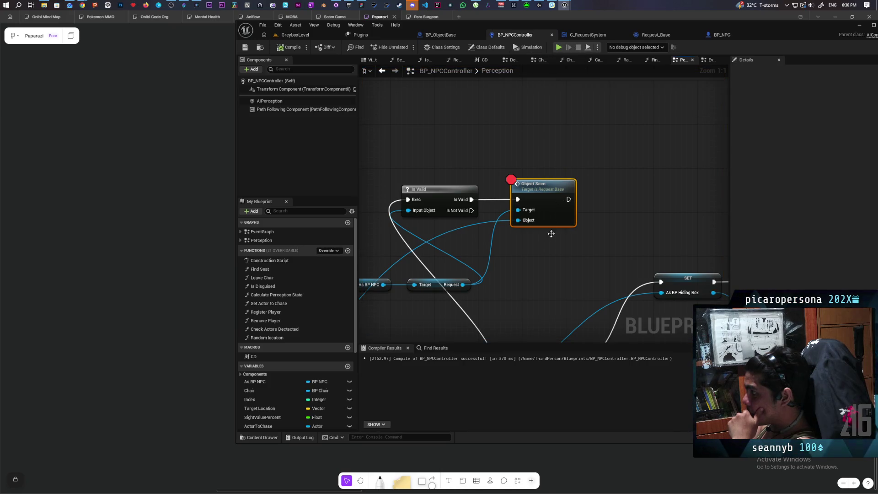
pyautogui.scroll(-4, 631, 183)
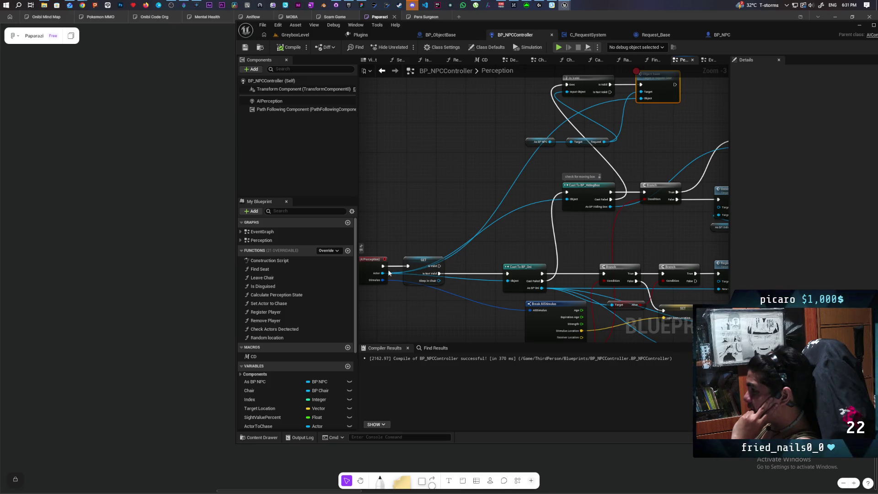
pyautogui.moveTo(382, 276); pyautogui.dragTo(440, 218)
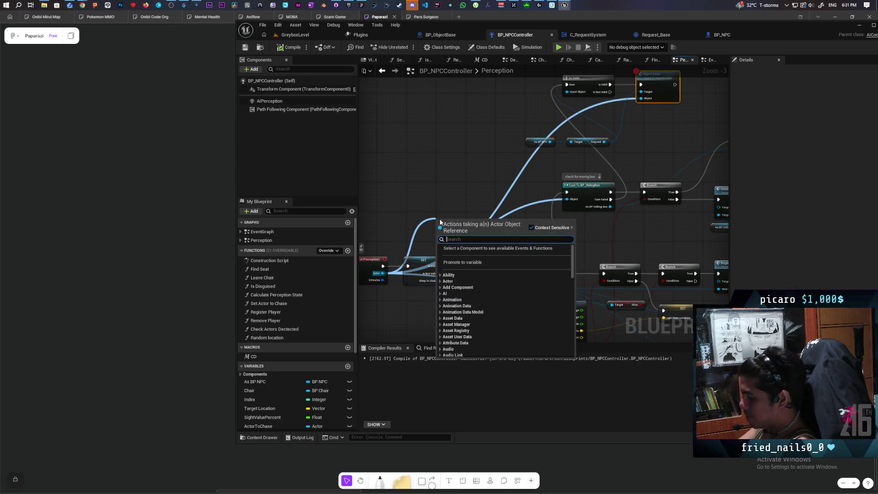
pyautogui.write('cast to object')
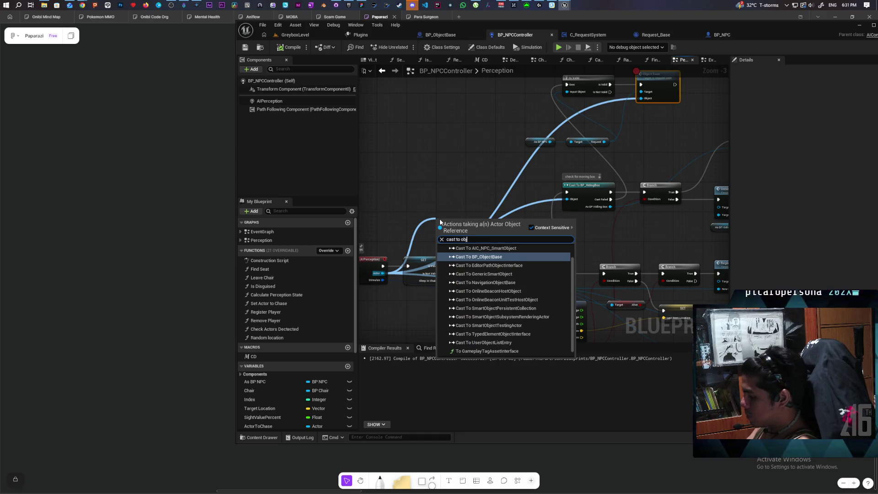
pyautogui.press('Return')
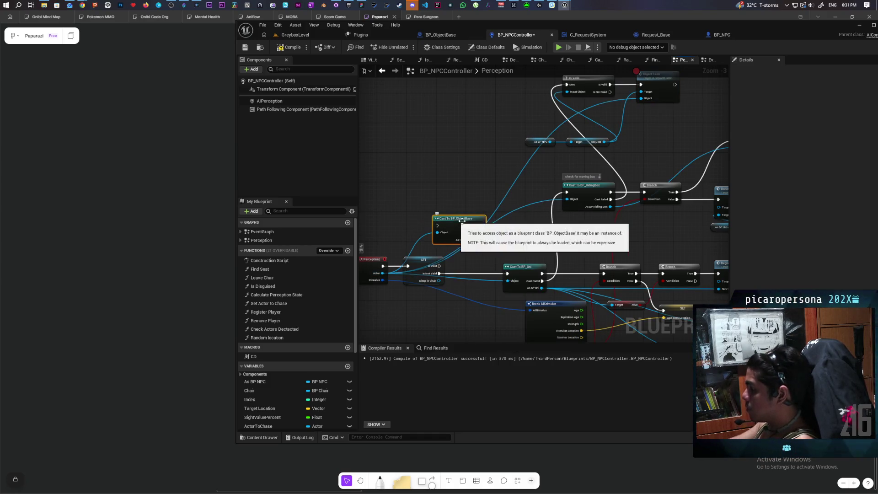
# Step: Splice the cast into the exec wire before Object Seen and compile BP_NPCController
pyautogui.moveTo(457, 222)
pyautogui.mouseDown()
pyautogui.moveTo(431, 270)
pyautogui.moveTo(608, 204)
pyautogui.mouseUp()
pyautogui.scroll(4, 608, 204)
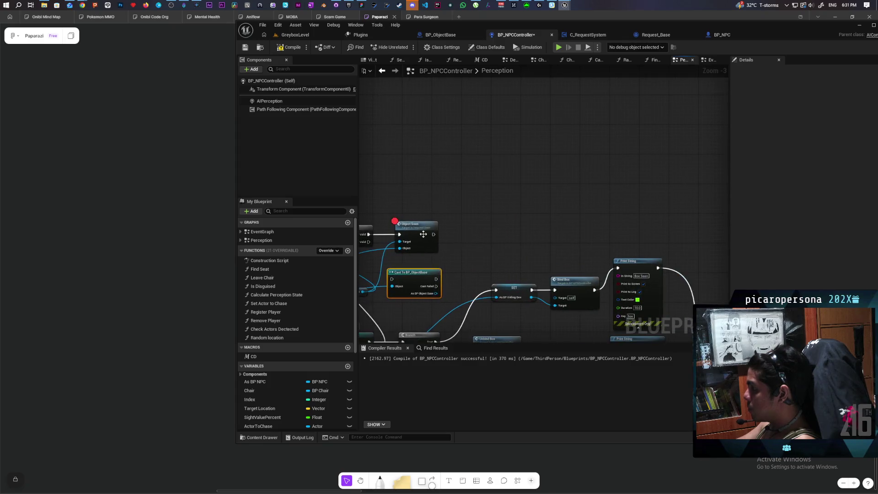
pyautogui.moveTo(405, 231); pyautogui.dragTo(489, 231)
pyautogui.moveTo(405, 304)
pyautogui.mouseDown()
pyautogui.moveTo(405, 226)
pyautogui.moveTo(405, 235)
pyautogui.moveTo(474, 245)
pyautogui.mouseUp()
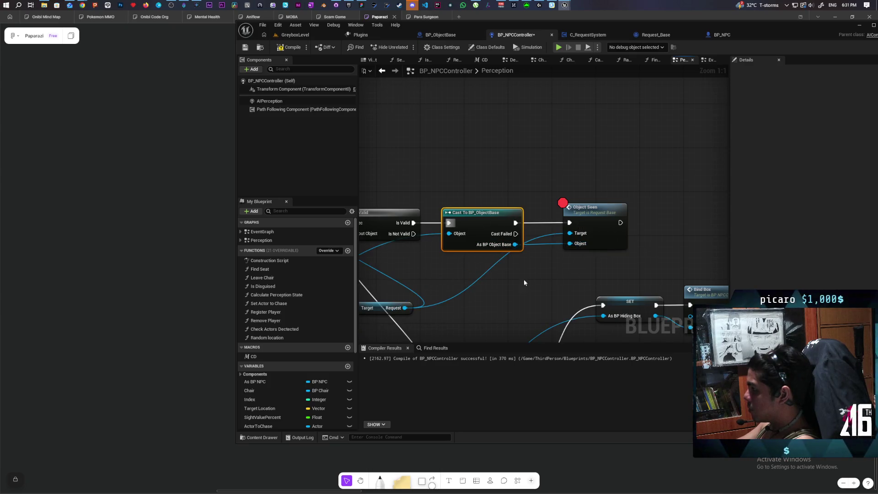
pyautogui.moveTo(522, 278)
pyautogui.mouseDown()
pyautogui.moveTo(613, 230)
pyautogui.moveTo(571, 206)
pyautogui.mouseUp()
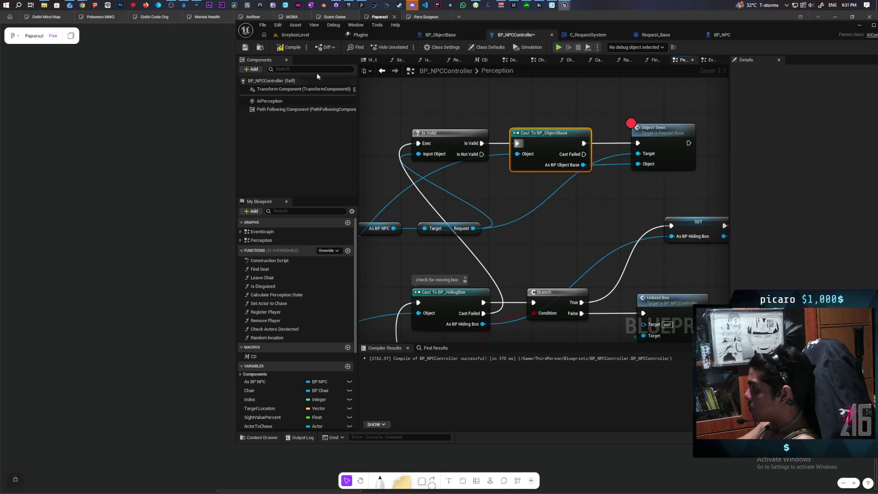
pyautogui.click(292, 48)
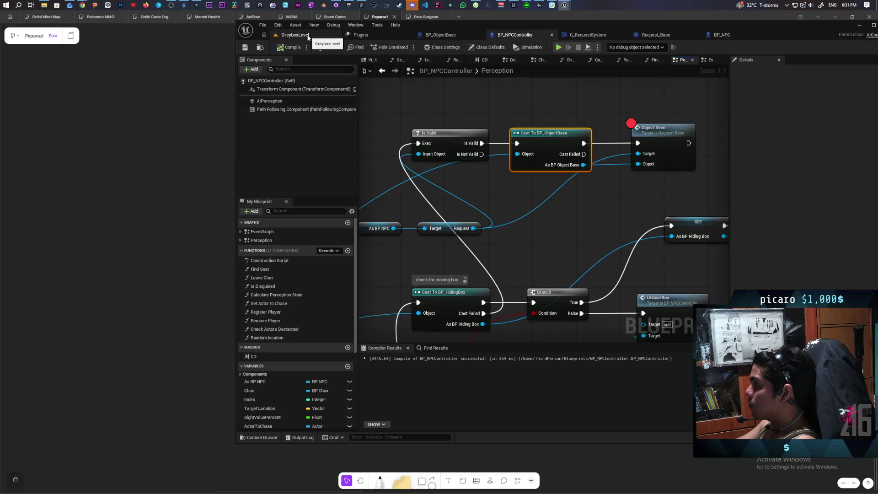
pyautogui.click(295, 35)
pyautogui.click(406, 48)
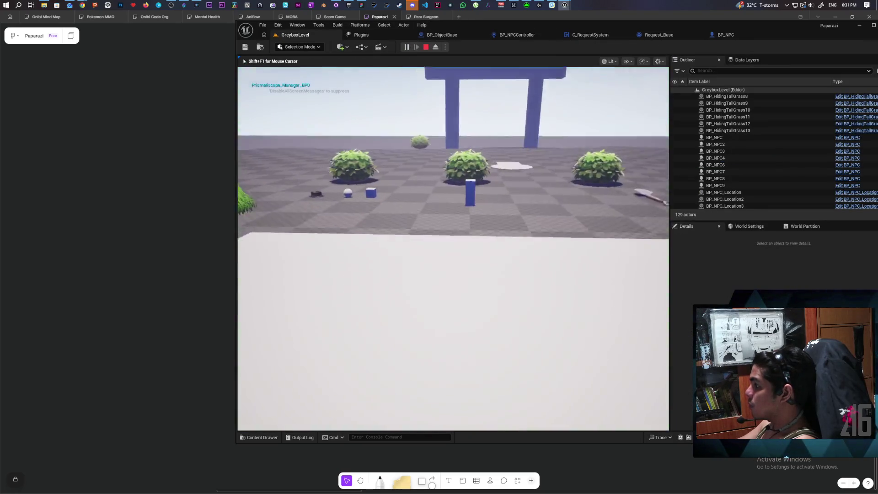
pyautogui.press('w')
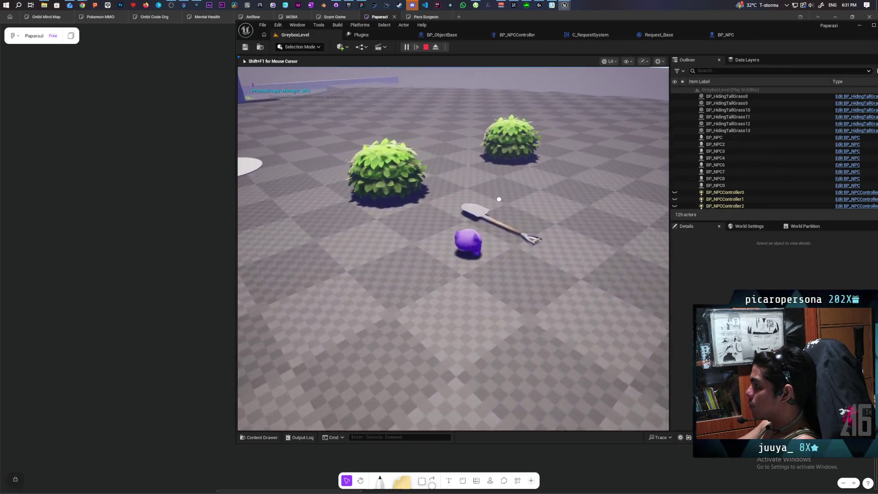
pyautogui.press('e')
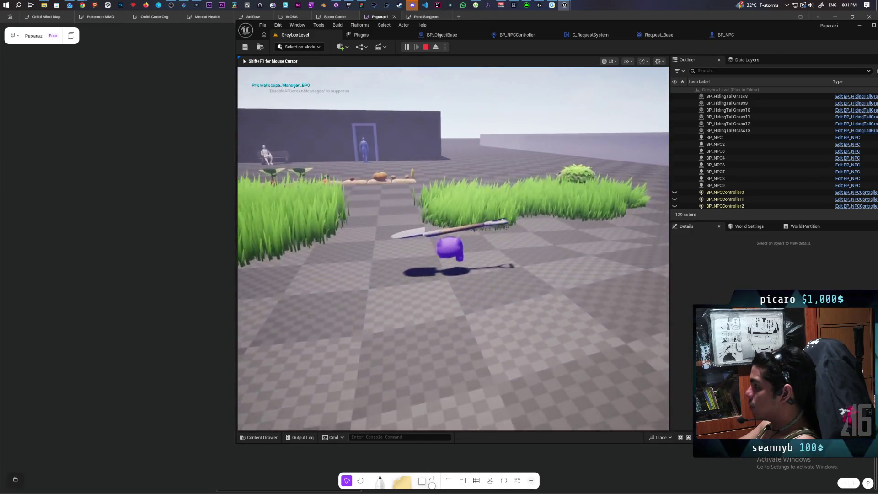
pyautogui.press('w')
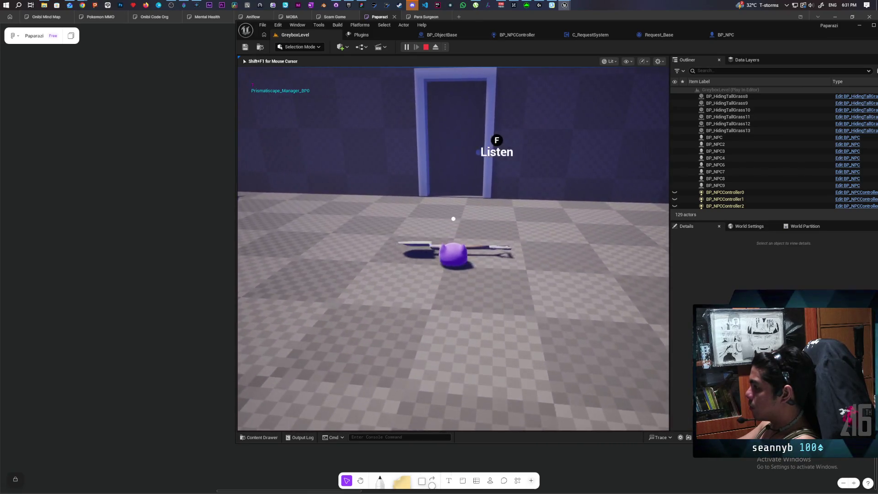
pyautogui.press('w')
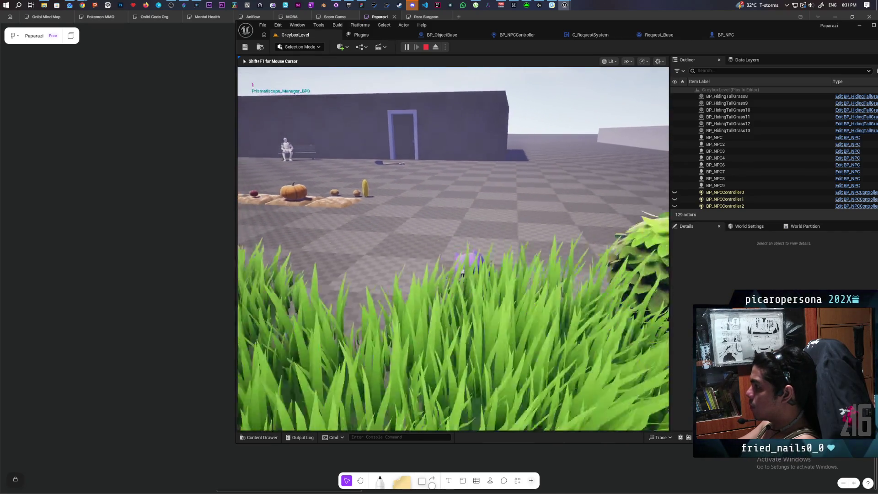
pyautogui.press('w')
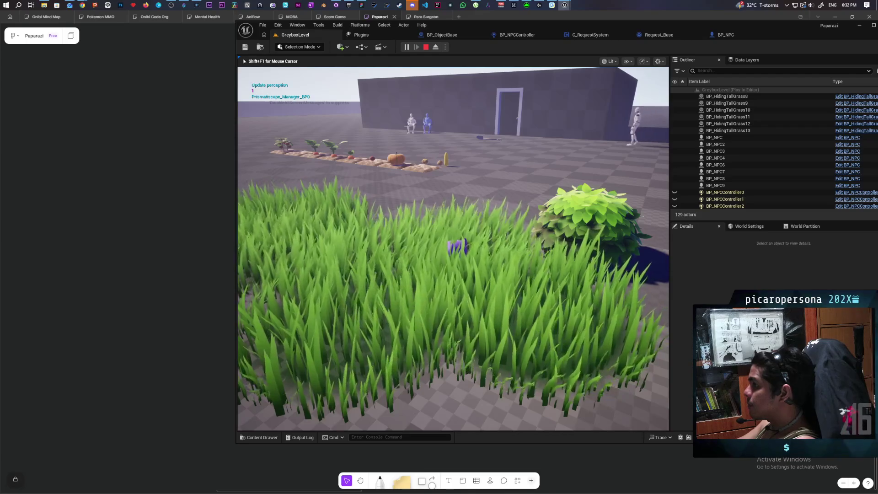
pyautogui.press('Escape')
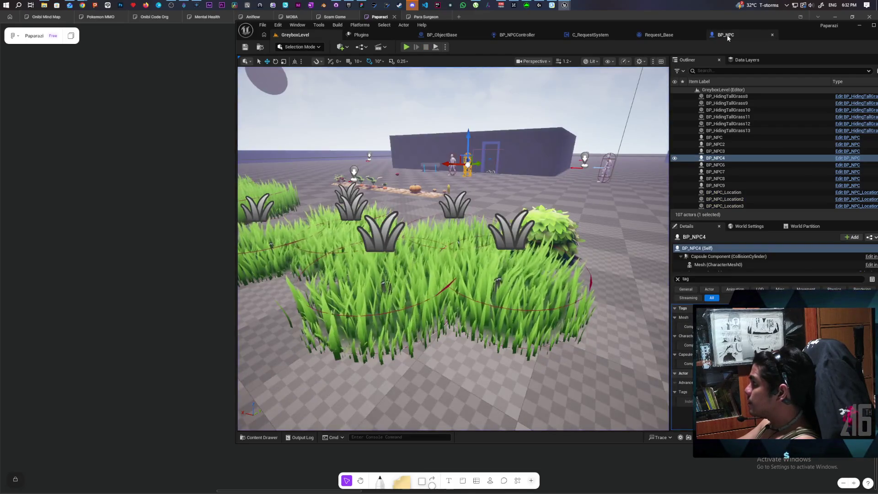
pyautogui.click(722, 34)
pyautogui.click(515, 35)
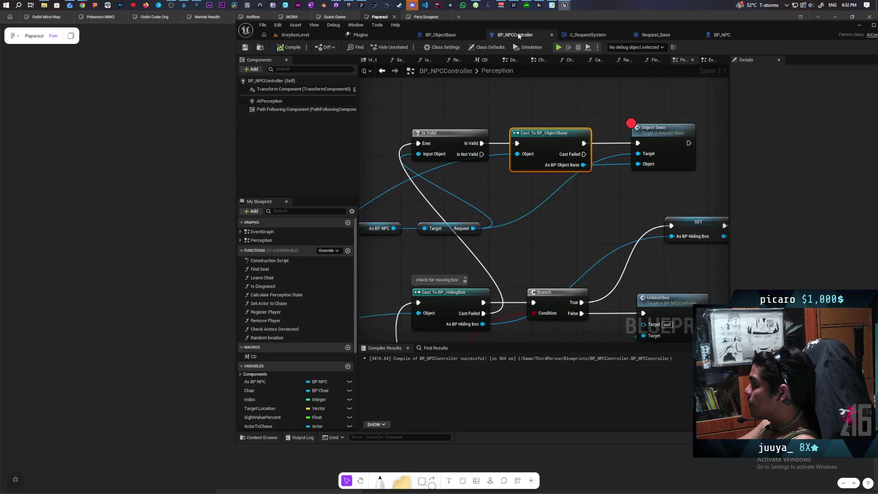
pyautogui.scroll(-4, 577, 201)
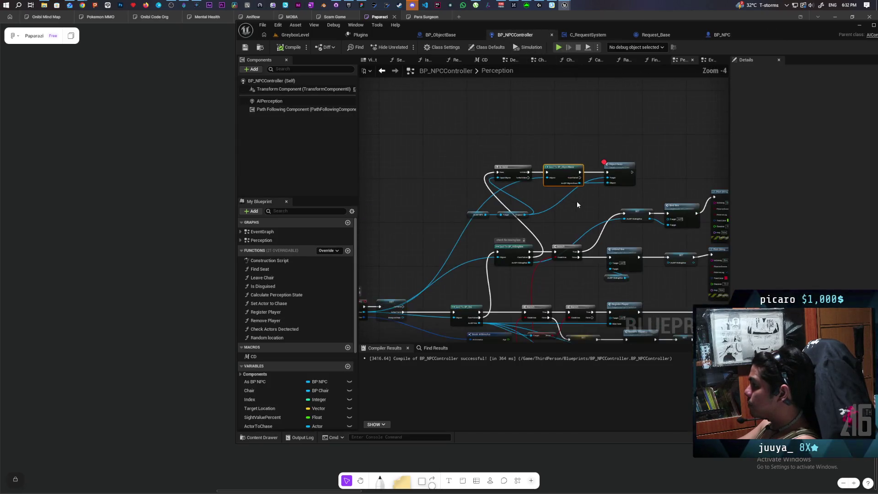
pyautogui.scroll(2, 577, 201)
# Step: Wire a Print String showing the perceived Actor's display name to Is Valid's exec output
pyautogui.click(639, 157)
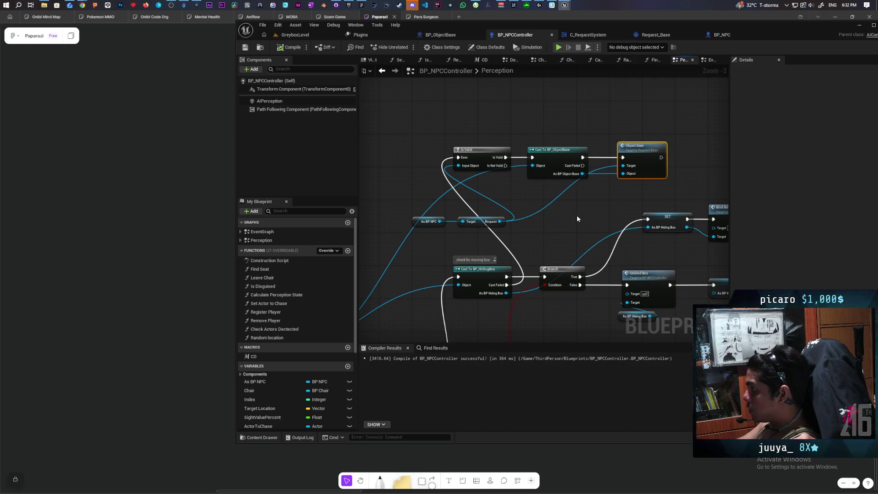
pyautogui.moveTo(577, 215)
pyautogui.mouseDown()
pyautogui.moveTo(656, 172)
pyautogui.moveTo(710, 128)
pyautogui.mouseUp()
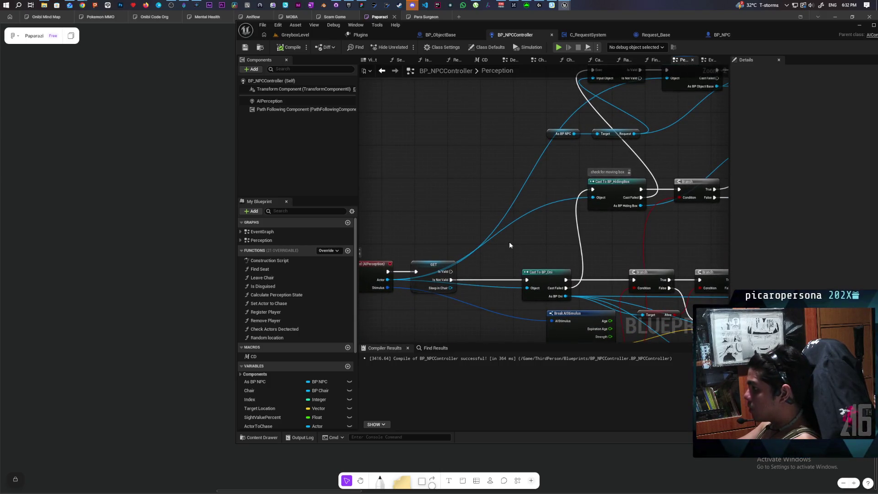
pyautogui.moveTo(509, 245)
pyautogui.mouseDown()
pyautogui.moveTo(513, 225)
pyautogui.moveTo(570, 193)
pyautogui.moveTo(512, 279)
pyautogui.moveTo(511, 254)
pyautogui.mouseUp()
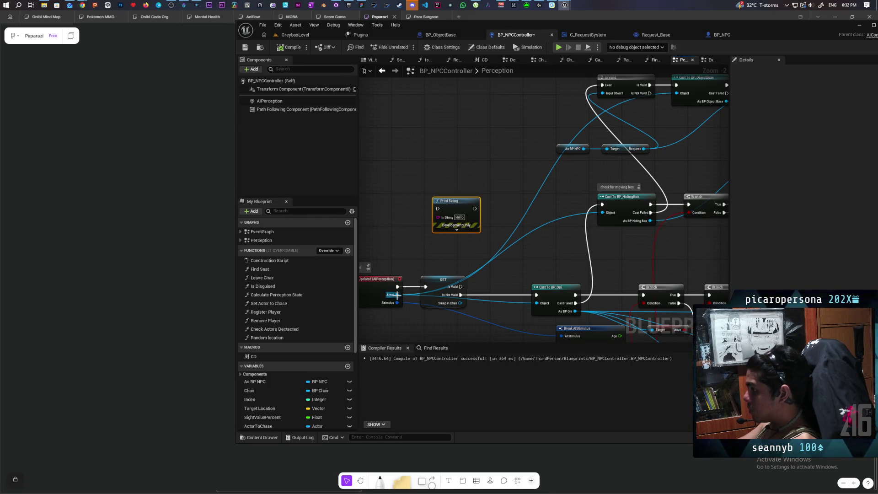
pyautogui.moveTo(396, 294)
pyautogui.mouseDown()
pyautogui.moveTo(438, 218)
pyautogui.moveTo(424, 257)
pyautogui.moveTo(412, 261)
pyautogui.moveTo(514, 134)
pyautogui.moveTo(678, 113)
pyautogui.moveTo(662, 113)
pyautogui.moveTo(560, 188)
pyautogui.mouseUp()
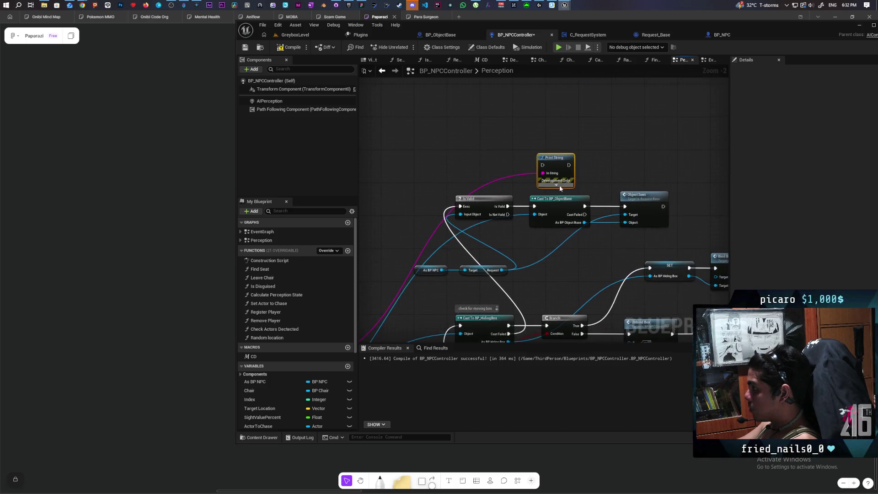
pyautogui.moveTo(506, 209); pyautogui.dragTo(541, 165)
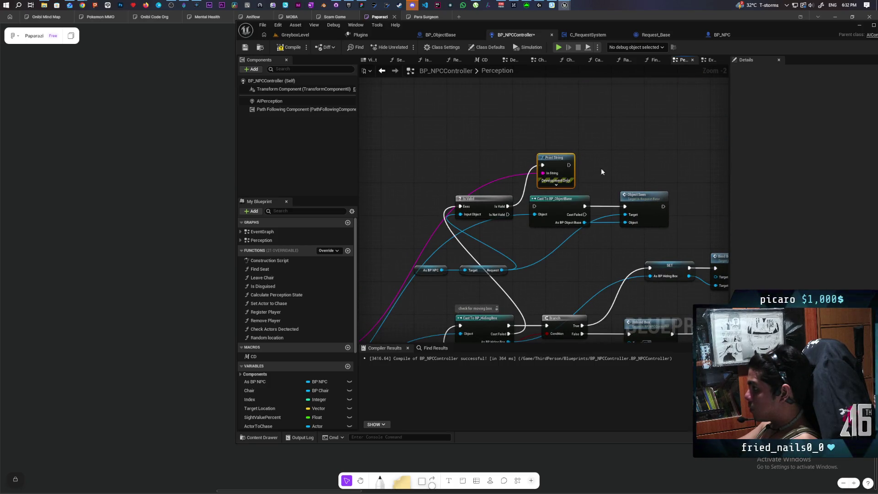
# Step: Briefly play GreyboxLevel to see BP_NPC printed, stop, and open the BP_NPC blueprint
pyautogui.click(308, 34)
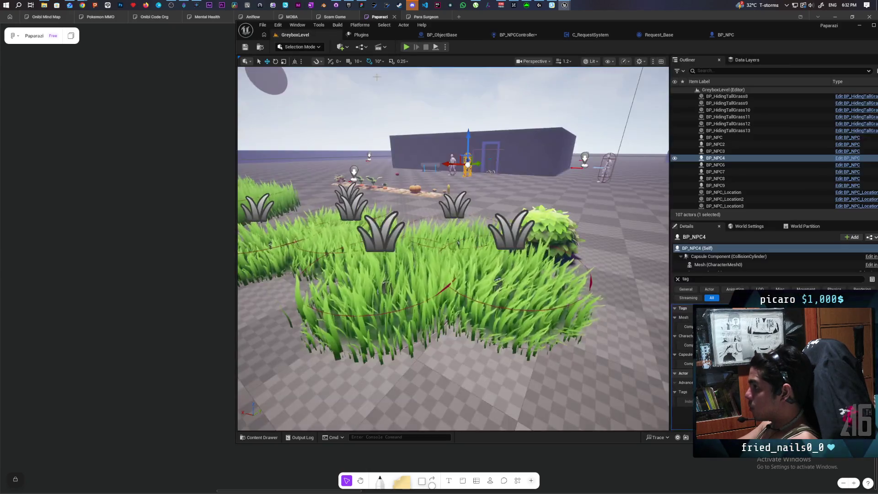
pyautogui.click(406, 47)
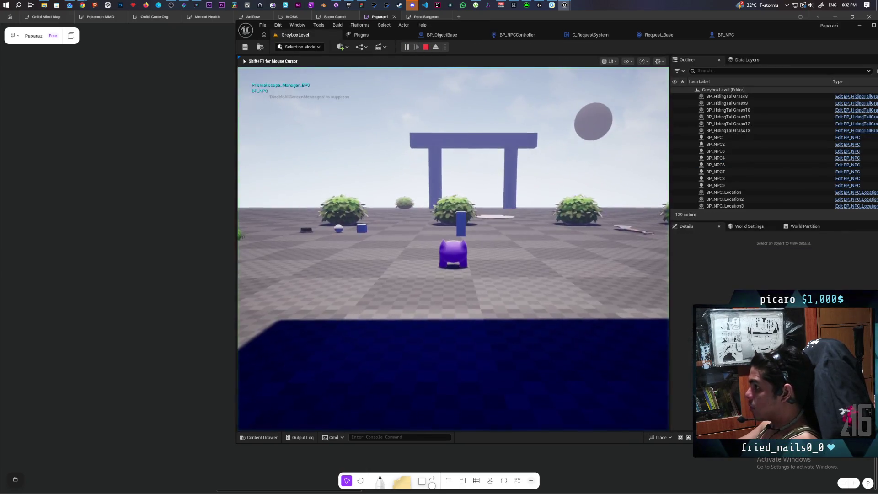
pyautogui.press('Escape')
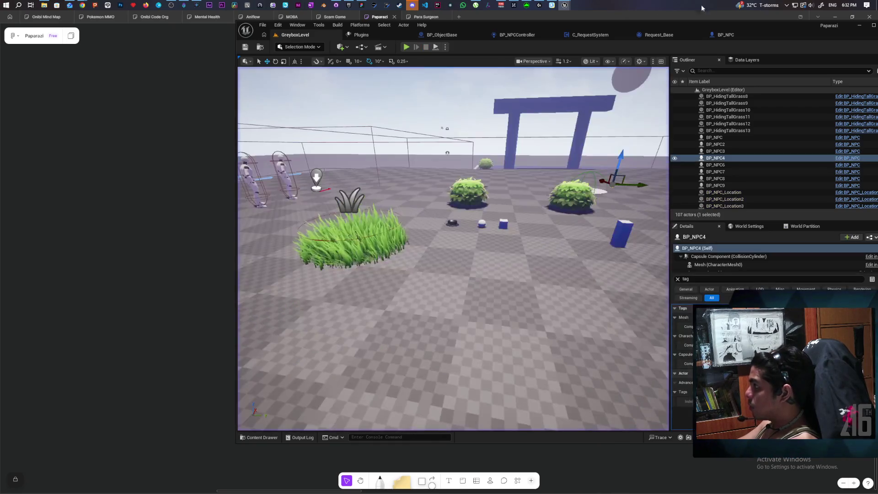
pyautogui.click(728, 35)
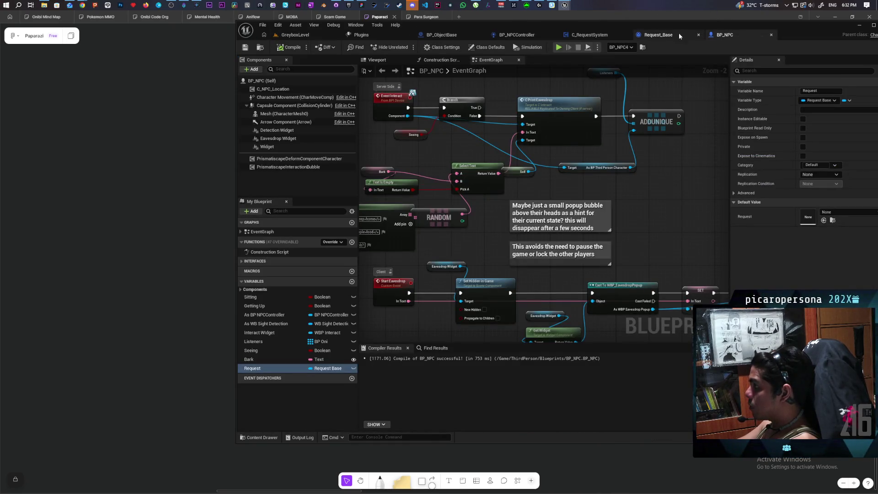
# Step: Review the Look At and Calculate Sight Value groups in BP_NPCController's Perception graph
pyautogui.click(516, 36)
pyautogui.scroll(-3, 420, 191)
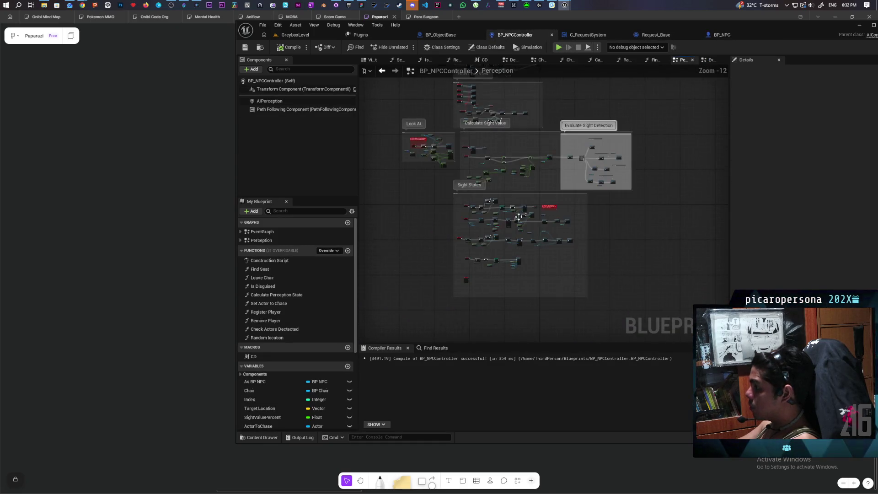
pyautogui.scroll(5, 459, 164)
pyautogui.scroll(-8, 485, 163)
pyautogui.scroll(5, 578, 142)
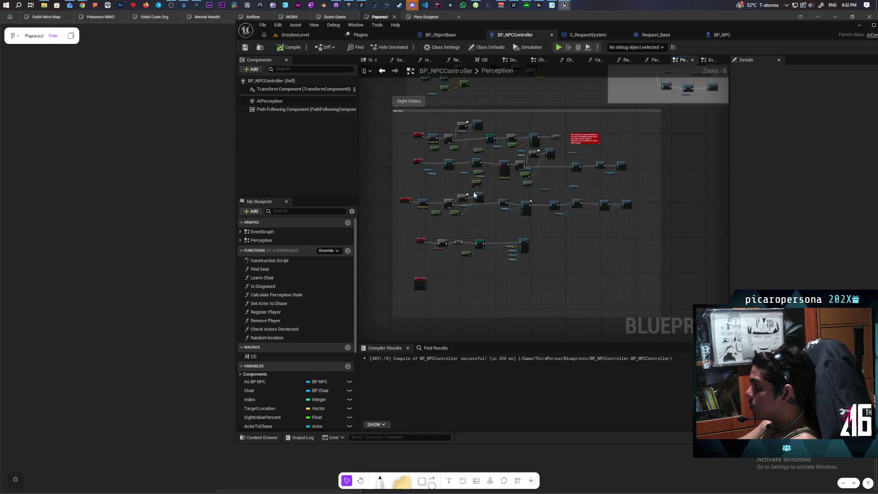
pyautogui.scroll(-6, 568, 174)
pyautogui.scroll(3, 515, 204)
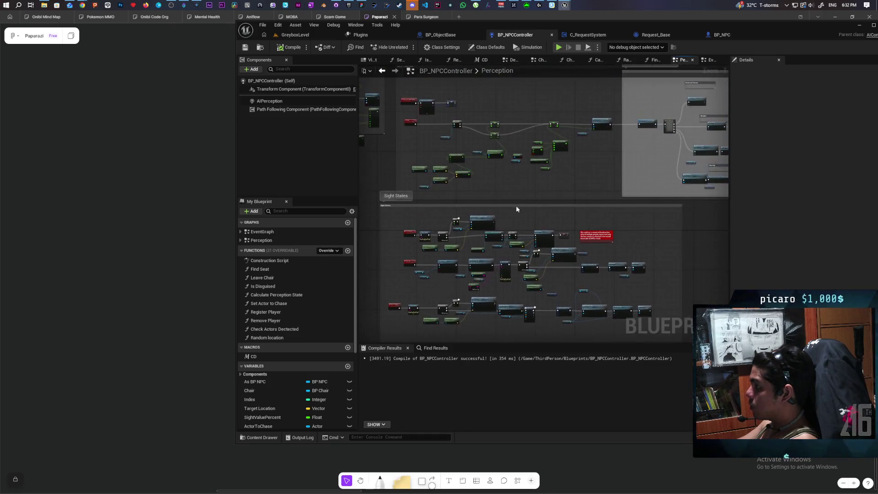
pyautogui.scroll(2, 567, 229)
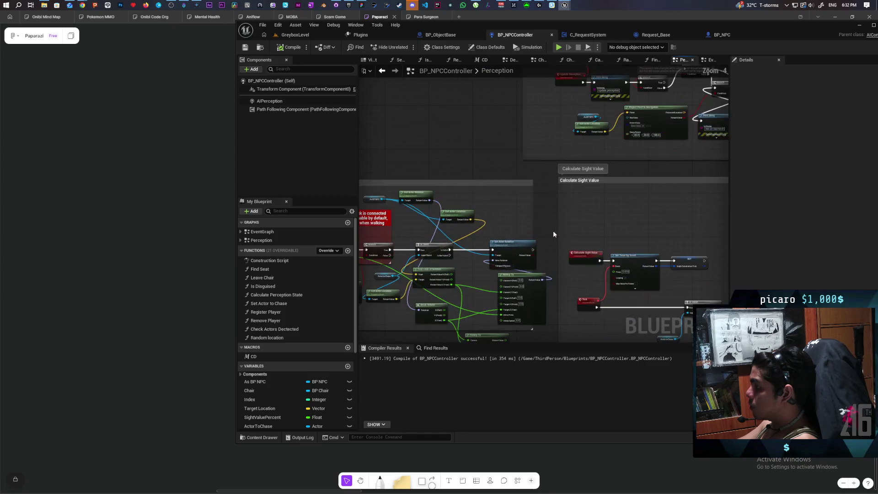
pyautogui.scroll(2, 592, 141)
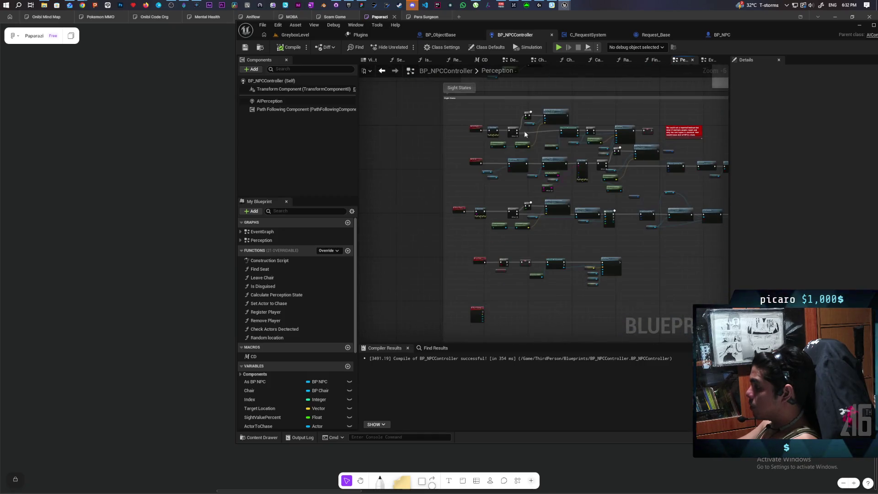
pyautogui.scroll(2, 524, 131)
pyautogui.scroll(-7, 495, 189)
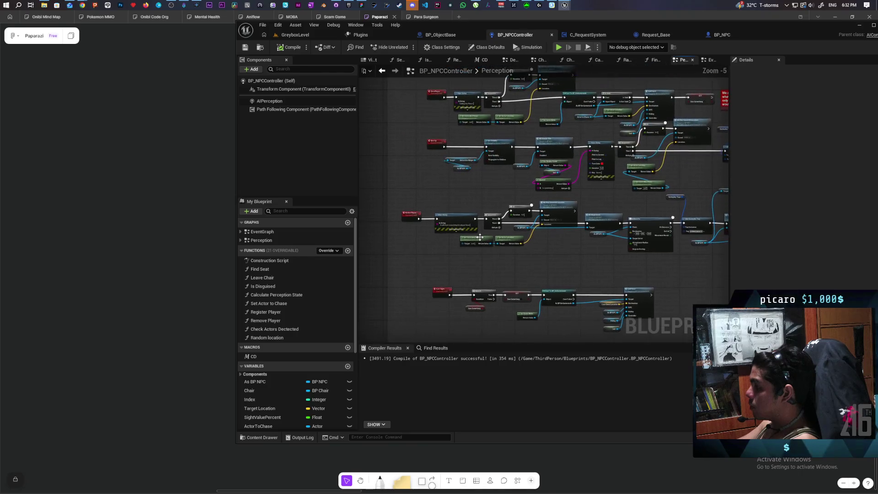
pyautogui.moveTo(450, 203); pyautogui.dragTo(481, 263)
pyautogui.click(456, 184)
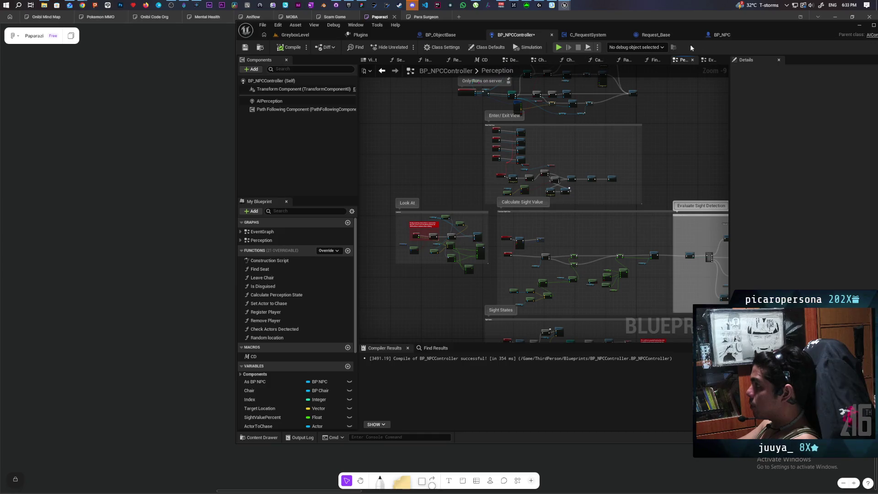
# Step: In the controller's EventGraph, browse the Random Location, Move To and seat-finding nodes
pyautogui.click(711, 60)
pyautogui.scroll(4, 445, 193)
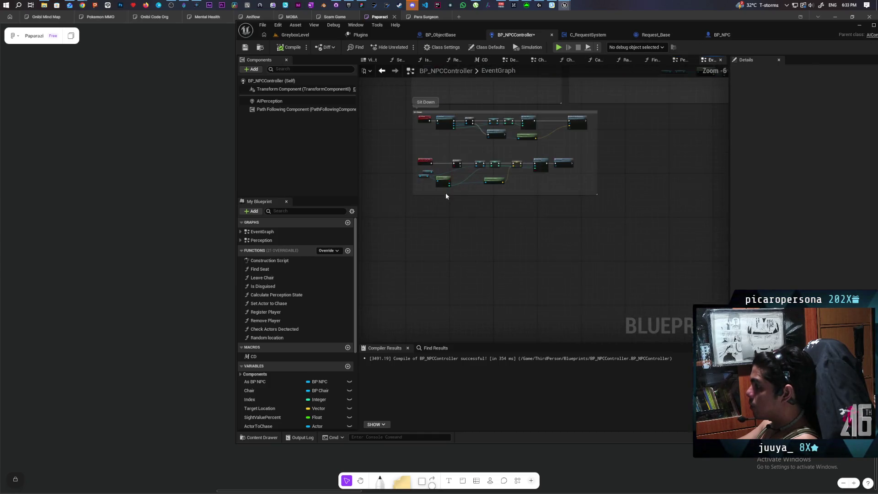
pyautogui.moveTo(479, 172)
pyautogui.mouseDown()
pyautogui.moveTo(448, 251)
pyautogui.moveTo(563, 215)
pyautogui.moveTo(555, 248)
pyautogui.moveTo(510, 222)
pyautogui.mouseUp()
pyautogui.scroll(-3, 509, 223)
pyautogui.scroll(3, 545, 196)
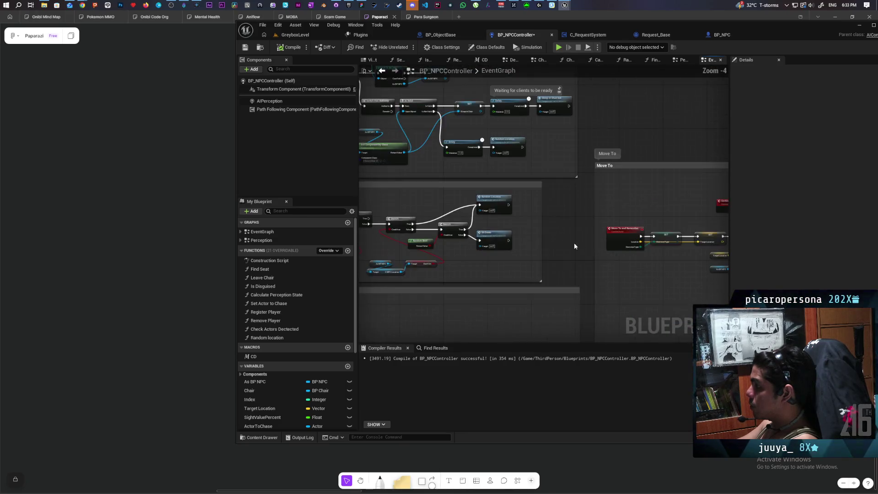
pyautogui.moveTo(574, 242); pyautogui.dragTo(481, 213)
pyautogui.scroll(-3, 481, 214)
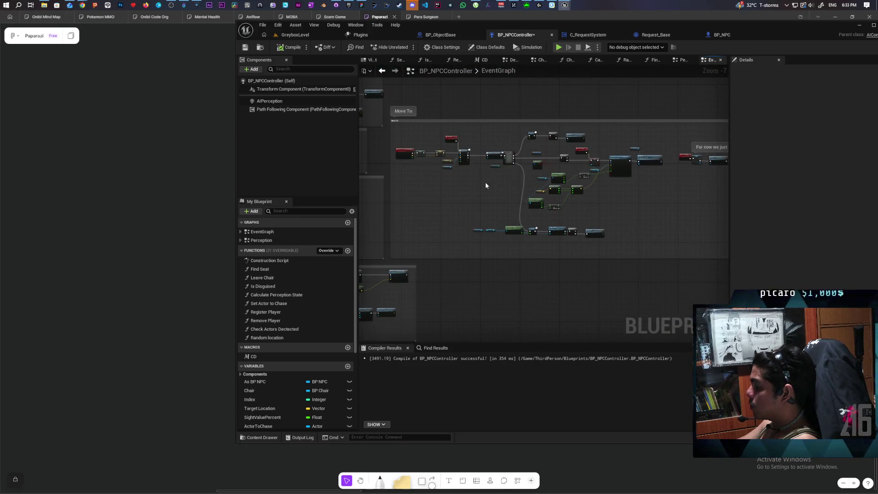
pyautogui.scroll(4, 627, 143)
pyautogui.scroll(-3, 601, 183)
pyautogui.scroll(3, 607, 169)
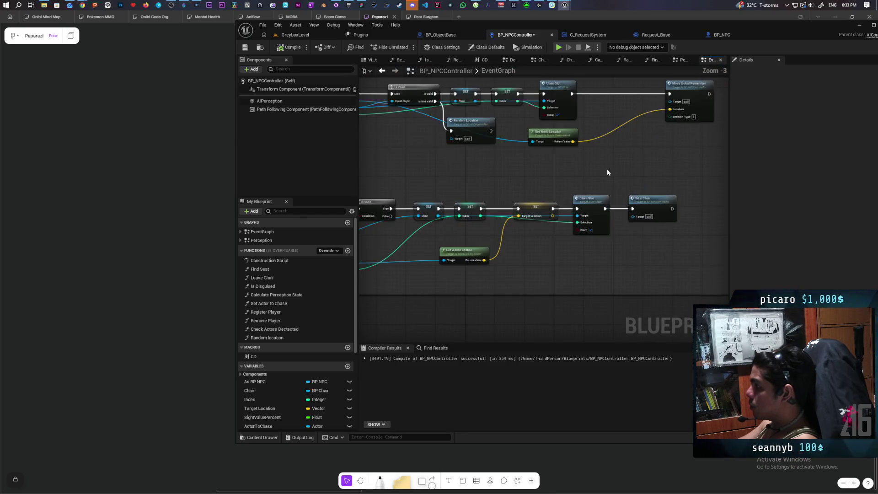
pyautogui.moveTo(607, 169); pyautogui.dragTo(623, 183)
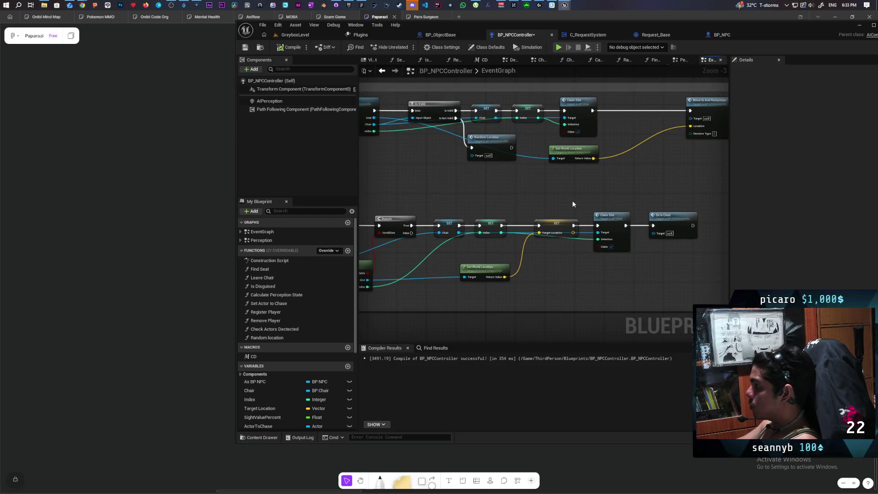
pyautogui.moveTo(530, 212); pyautogui.dragTo(593, 194)
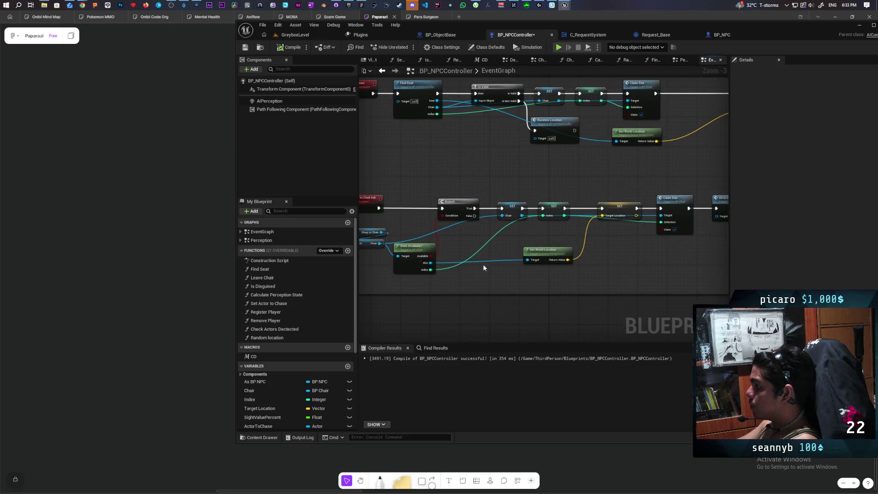
# Step: Inspect BP_Chair's Slots Available? function and EventGraph, then close BP_Chair
pyautogui.doubleClick(407, 264)
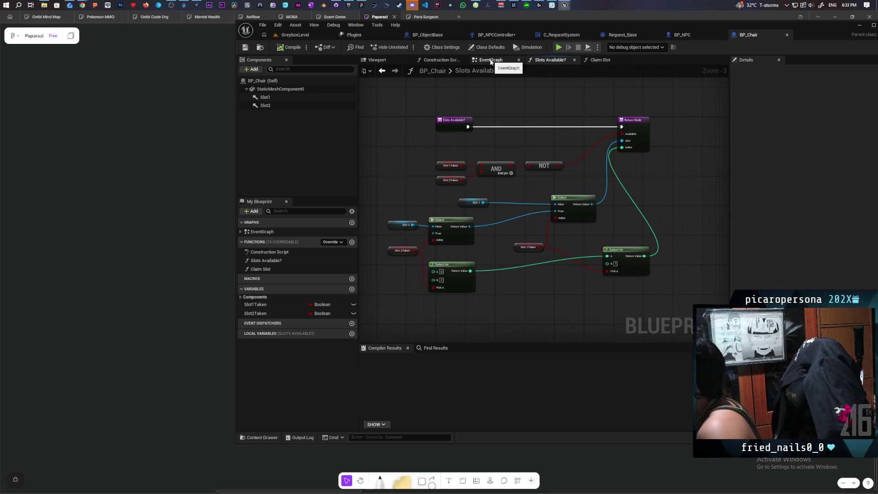
pyautogui.click(491, 62)
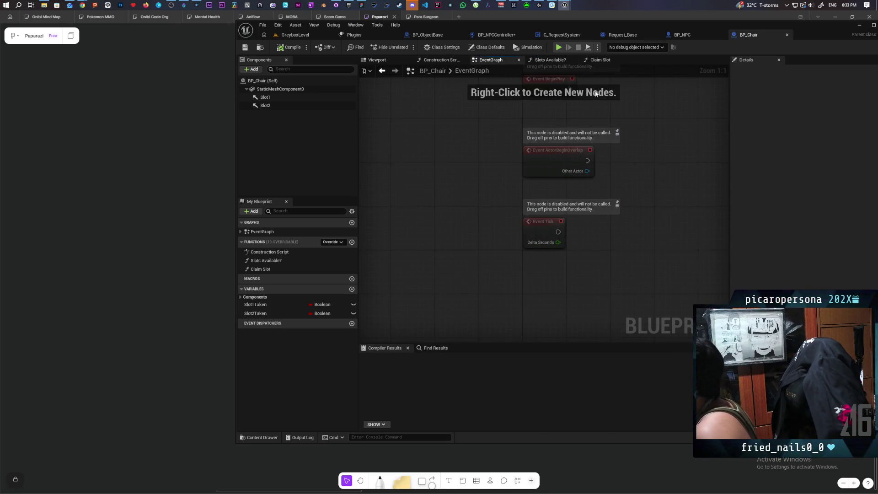
pyautogui.click(548, 62)
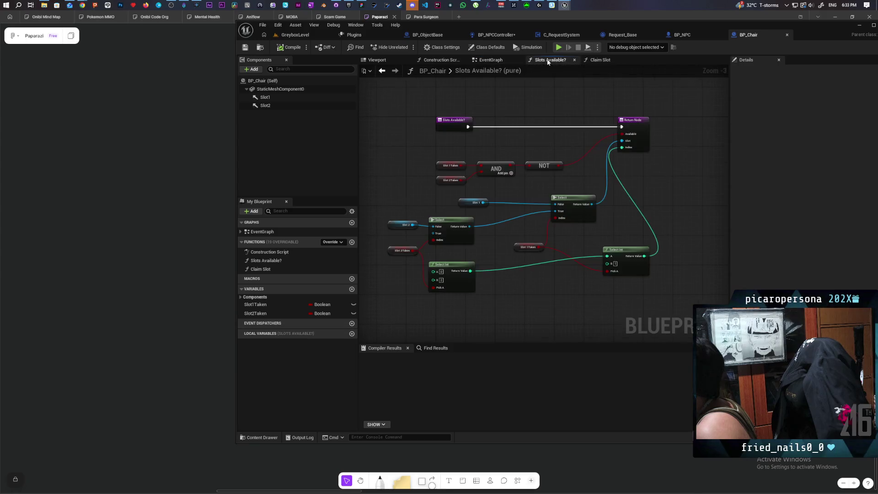
pyautogui.click(788, 36)
# Step: Look over the BP_NPC EventGraph and BP_NPCController's AI MoveTo node network
pyautogui.scroll(-8, 663, 132)
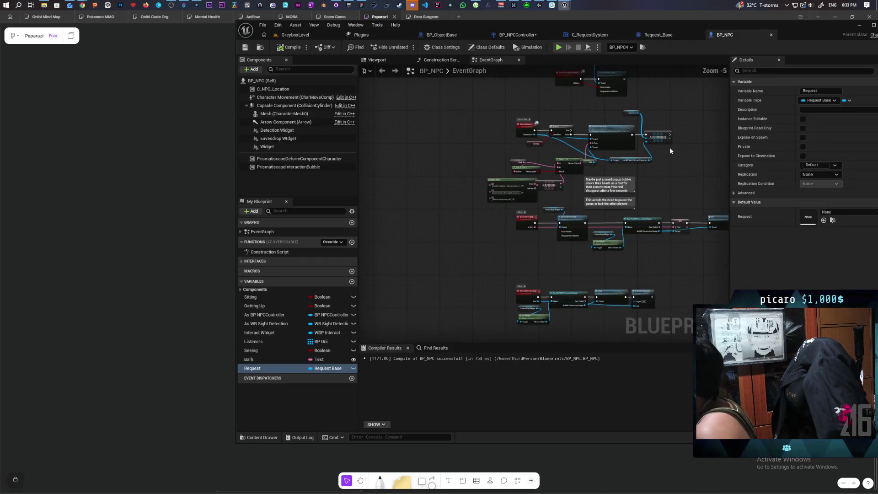
pyautogui.moveTo(489, 279)
pyautogui.mouseDown()
pyautogui.moveTo(539, 227)
pyautogui.moveTo(472, 239)
pyautogui.moveTo(632, 256)
pyautogui.moveTo(583, 311)
pyautogui.mouseUp()
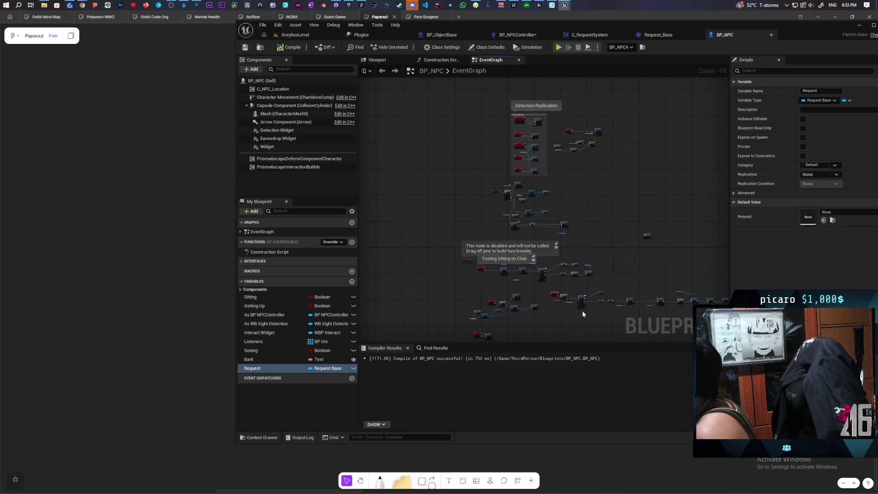
pyautogui.scroll(2, 574, 260)
pyautogui.moveTo(574, 259)
pyautogui.mouseDown()
pyautogui.moveTo(567, 105)
pyautogui.moveTo(545, 199)
pyautogui.moveTo(536, 134)
pyautogui.moveTo(527, 142)
pyautogui.mouseUp()
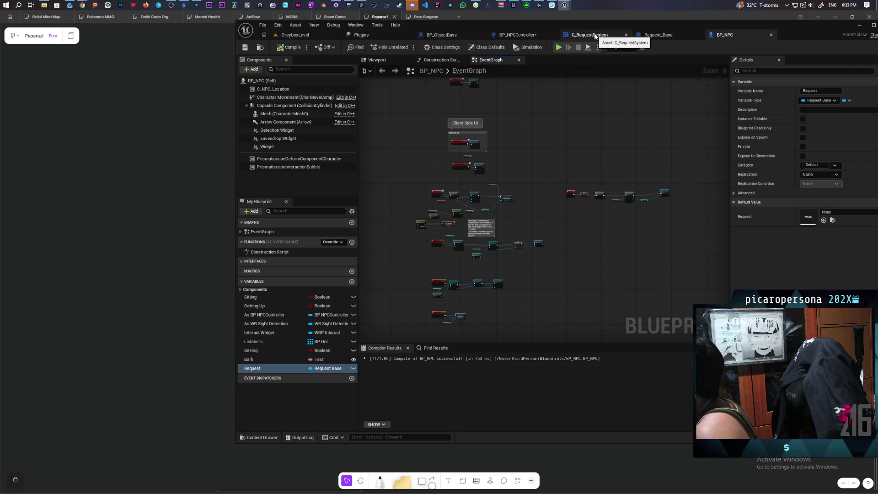
pyautogui.click(515, 35)
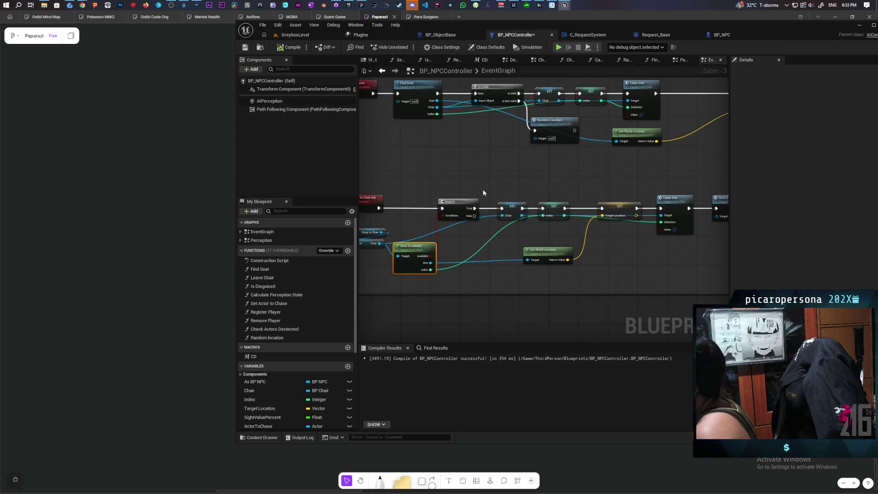
pyautogui.scroll(-4, 491, 194)
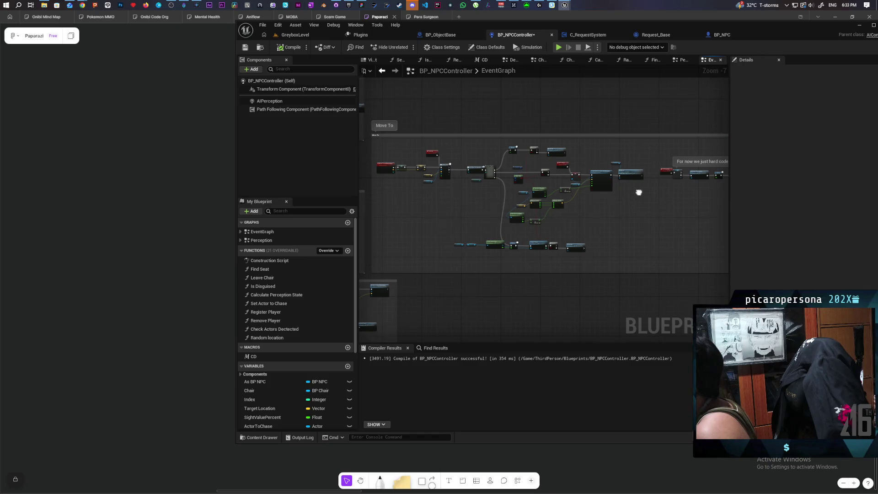
pyautogui.moveTo(639, 192); pyautogui.dragTo(531, 200)
pyautogui.scroll(4, 485, 203)
pyautogui.scroll(-4, 462, 206)
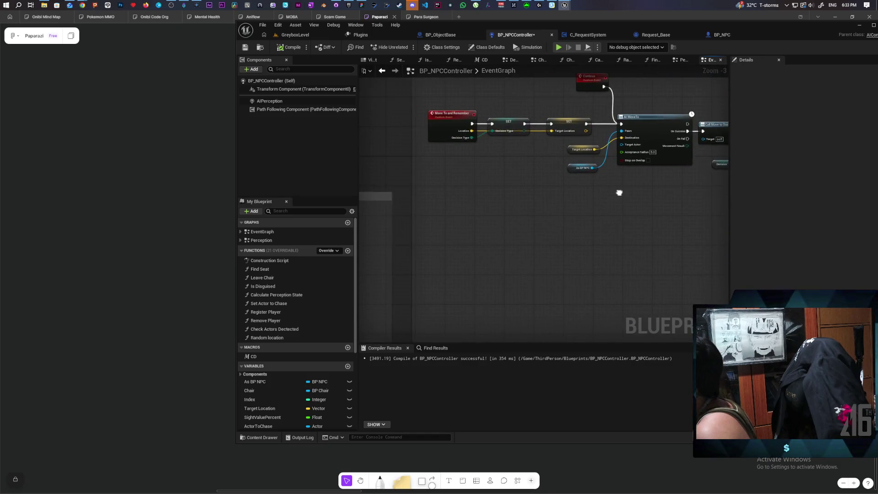
pyautogui.moveTo(490, 195)
pyautogui.mouseDown()
pyautogui.moveTo(615, 196)
pyautogui.moveTo(688, 219)
pyautogui.moveTo(675, 212)
pyautogui.moveTo(664, 175)
pyautogui.moveTo(627, 236)
pyautogui.mouseUp()
pyautogui.scroll(3, 627, 236)
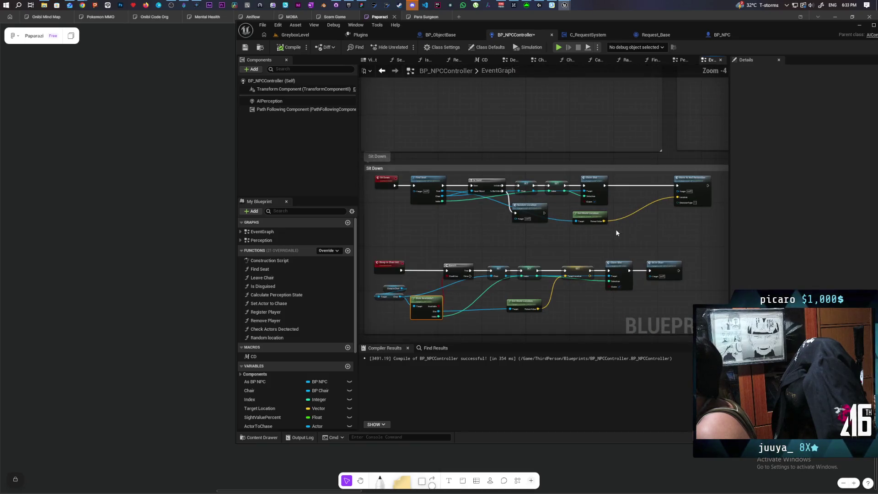
# Step: In BP_Chair's Claim Slot, wire straight into Switch on Int, delete Print String and reroute, compile
pyautogui.doubleClick(598, 180)
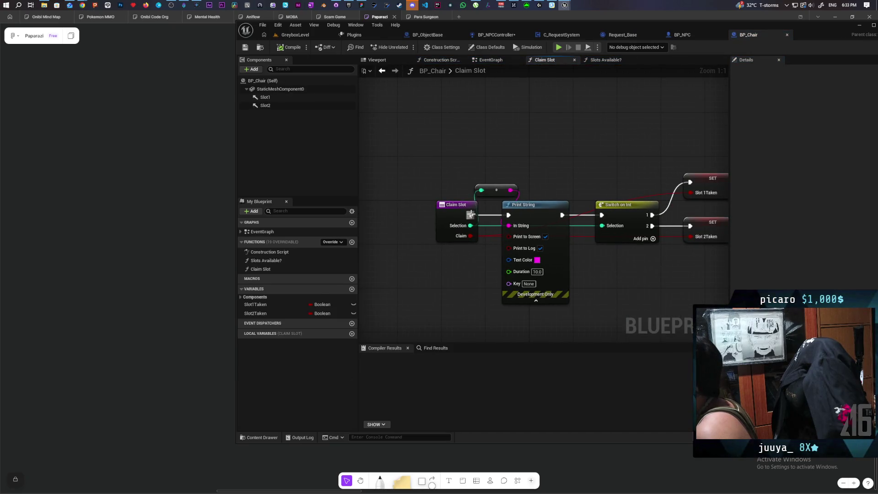
pyautogui.moveTo(470, 214); pyautogui.dragTo(601, 215)
pyautogui.moveTo(500, 186); pyautogui.dragTo(522, 226)
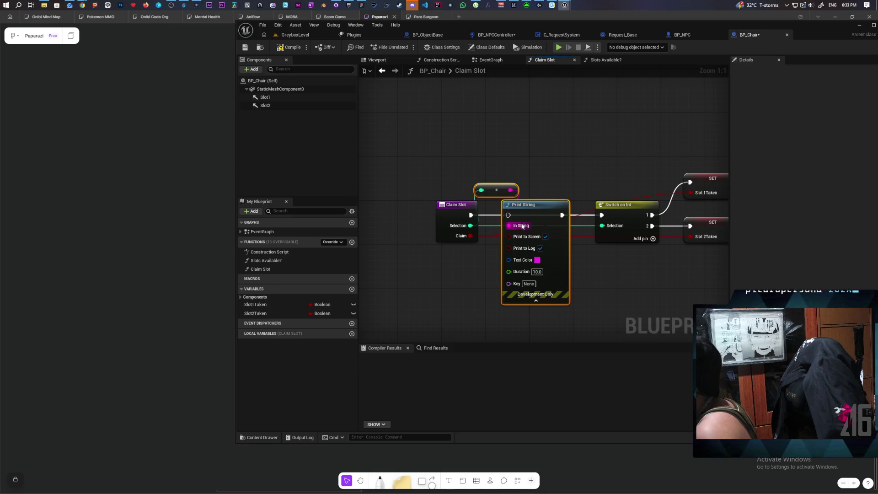
pyautogui.press('Delete')
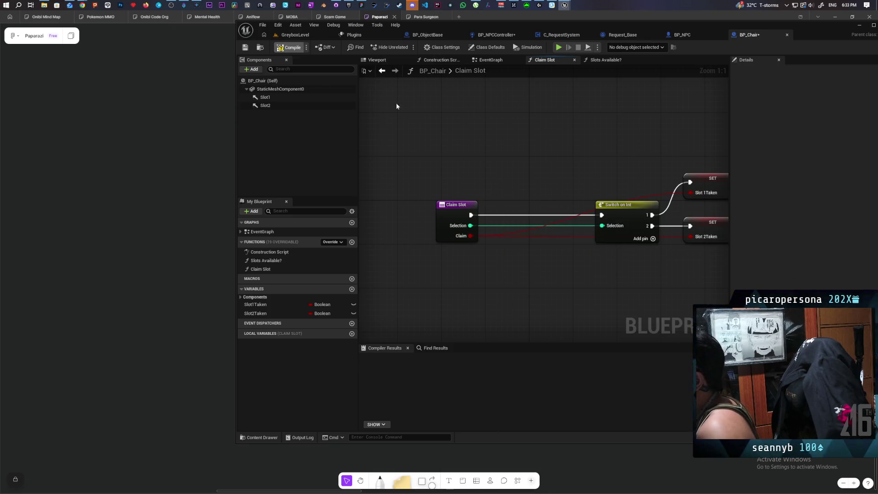
pyautogui.click(288, 47)
pyautogui.click(295, 34)
pyautogui.scroll(5, 452, 249)
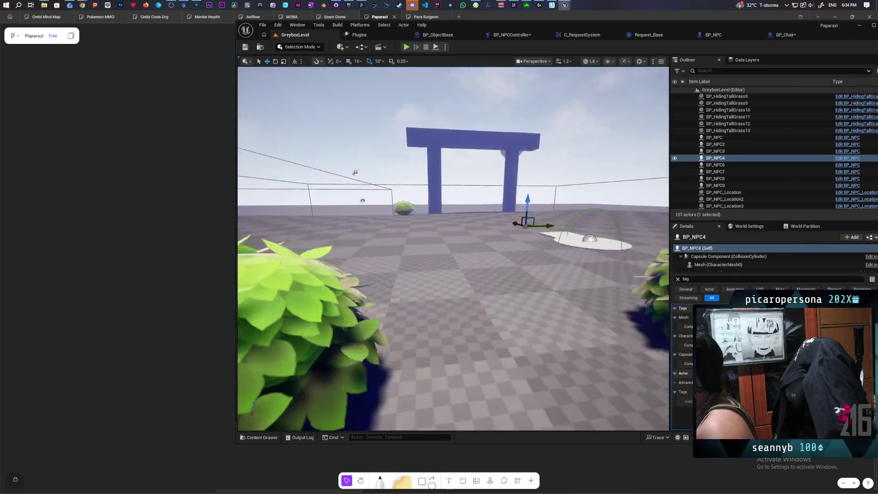
# Step: Select BP_NPC9 and its C_NPC_Location component, then save all with Ctrl+Shift+S
pyautogui.moveTo(452, 249)
pyautogui.mouseDown()
pyautogui.moveTo(439, 237)
pyautogui.moveTo(565, 333)
pyautogui.mouseUp()
pyautogui.click(565, 333)
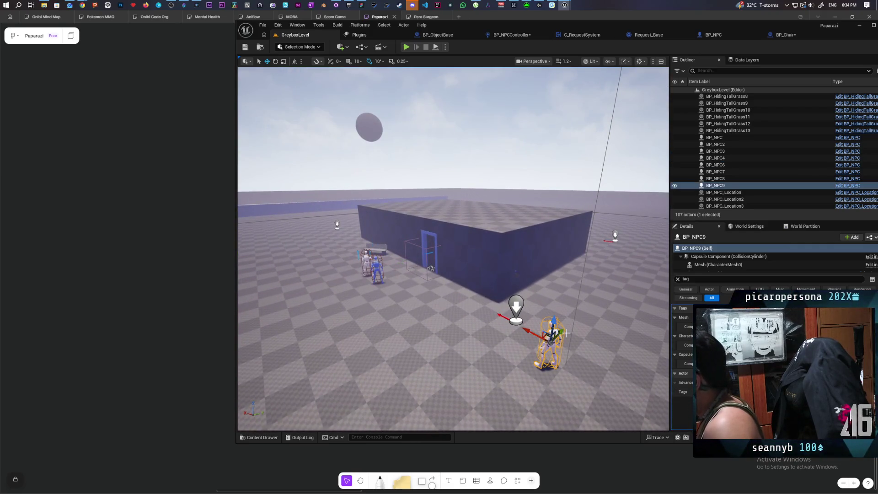
pyautogui.click(677, 279)
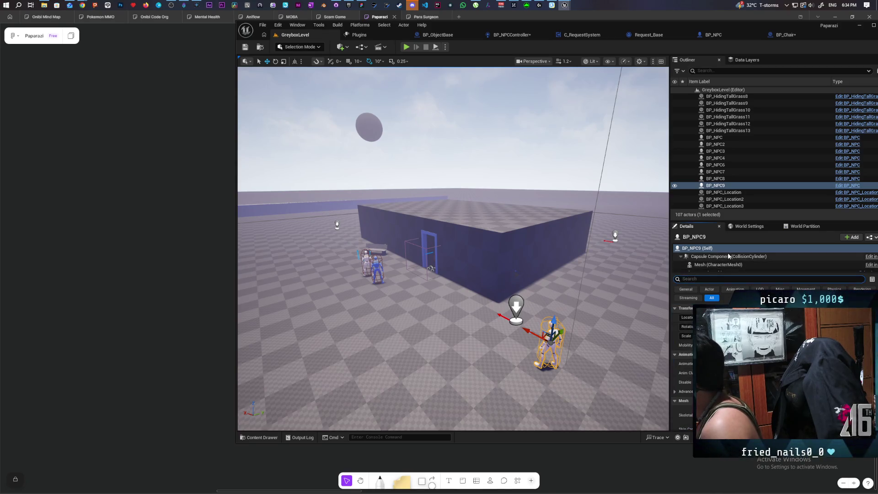
pyautogui.scroll(-3, 731, 260)
pyautogui.click(732, 250)
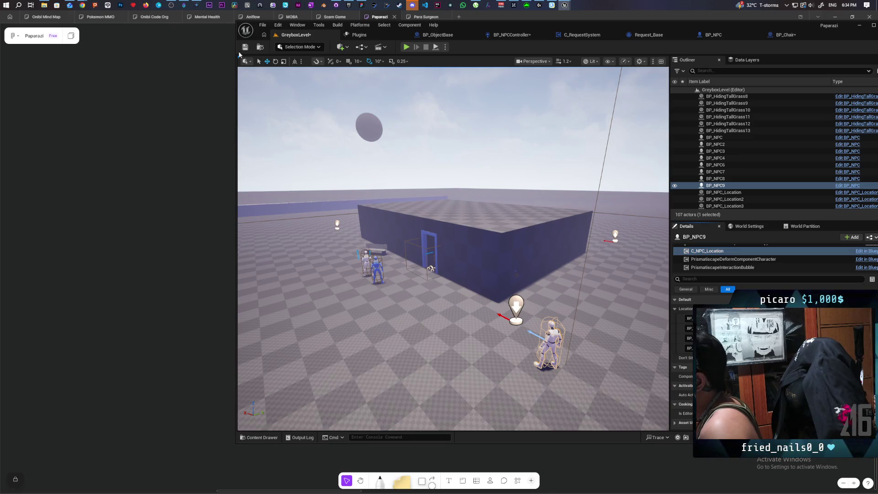
pyautogui.hotkey('ctrl', 'shift', 's')
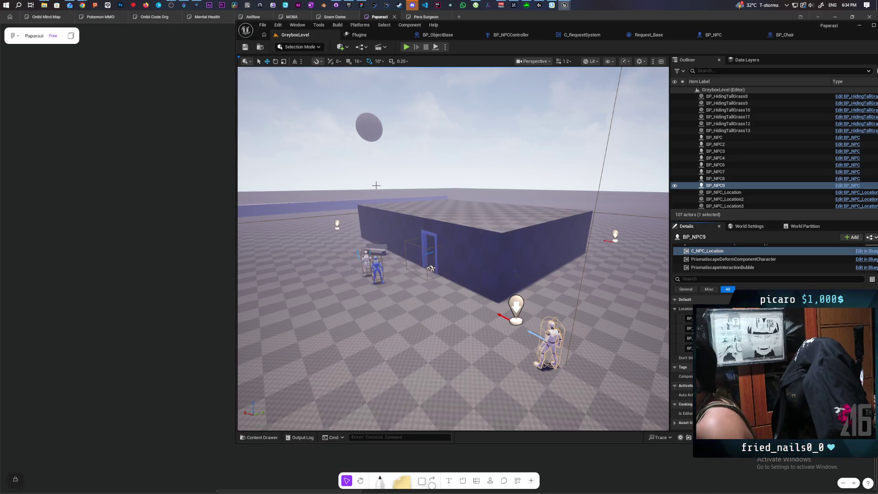
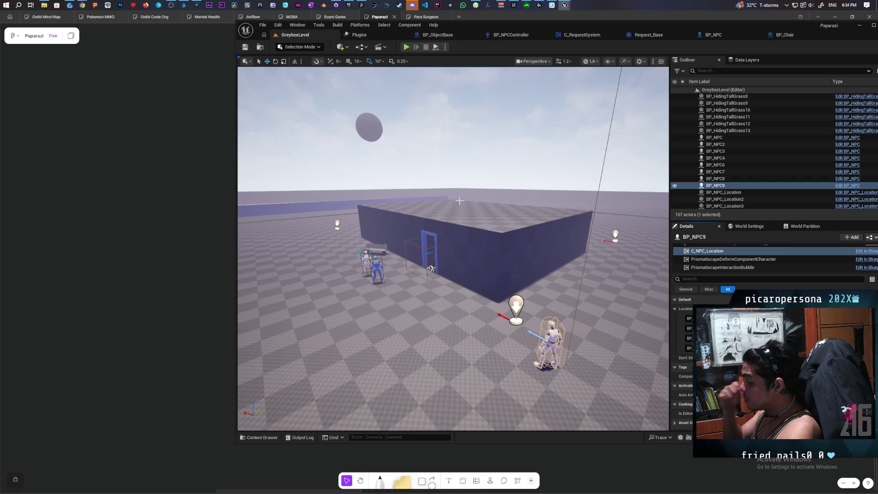
# Step: Open the Perception graph of the BP_NPCController blueprint
pyautogui.press('w')
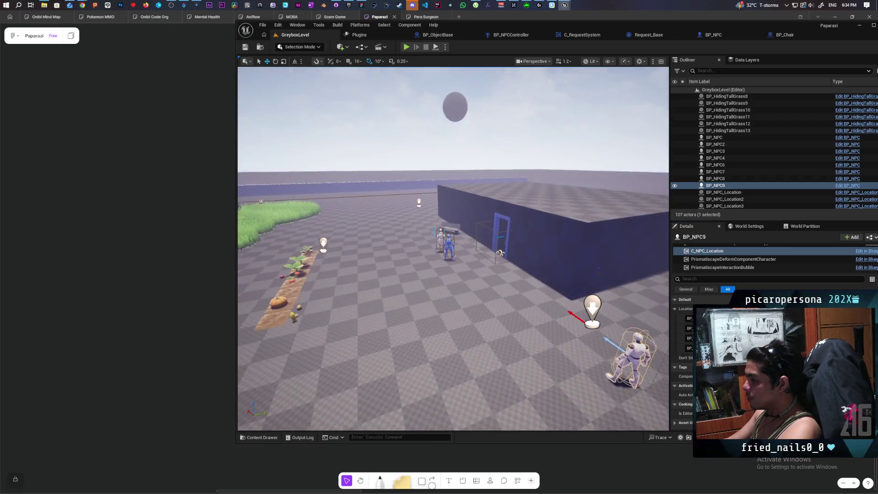
pyautogui.press('s')
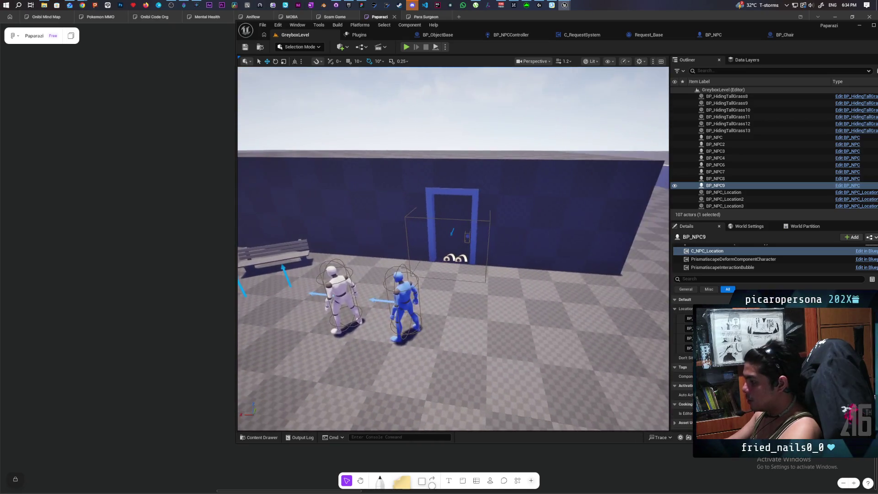
pyautogui.press('w')
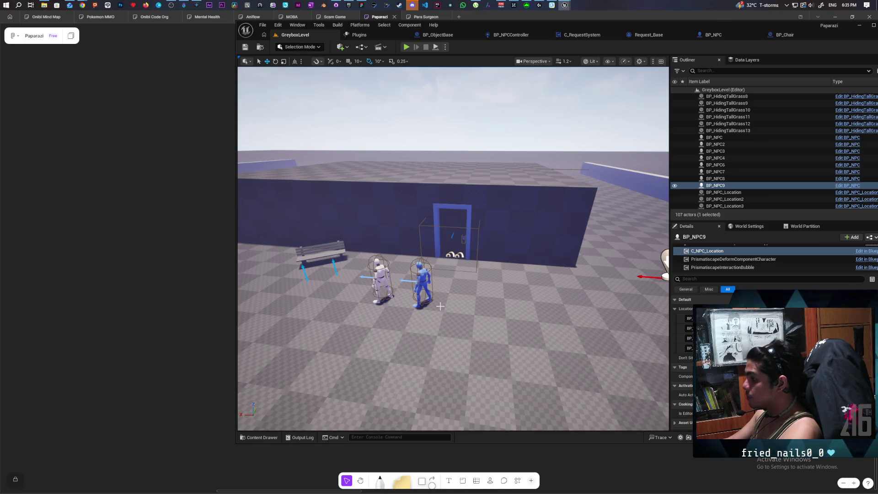
pyautogui.moveTo(440, 305)
pyautogui.mouseDown()
pyautogui.moveTo(356, 304)
pyautogui.moveTo(411, 320)
pyautogui.moveTo(475, 322)
pyautogui.moveTo(458, 334)
pyautogui.moveTo(457, 320)
pyautogui.moveTo(503, 320)
pyautogui.moveTo(453, 329)
pyautogui.moveTo(453, 274)
pyautogui.moveTo(493, 274)
pyautogui.moveTo(493, 252)
pyautogui.moveTo(457, 274)
pyautogui.moveTo(438, 261)
pyautogui.mouseUp()
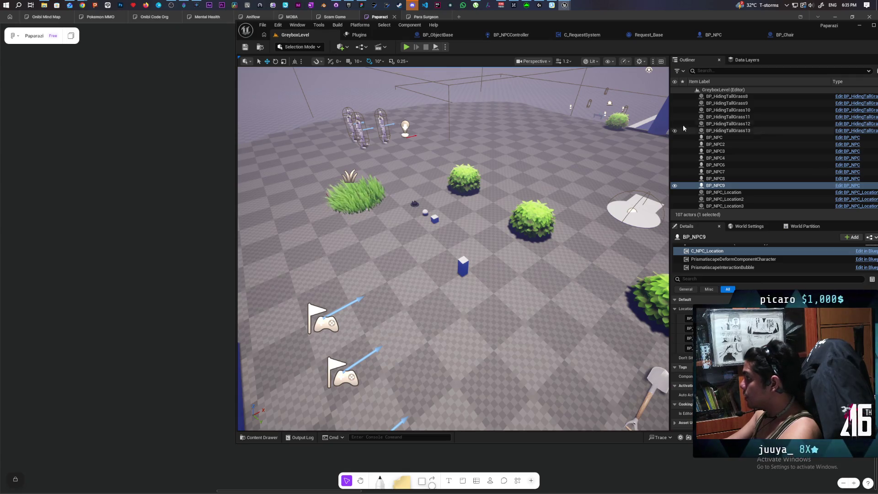
pyautogui.press('w')
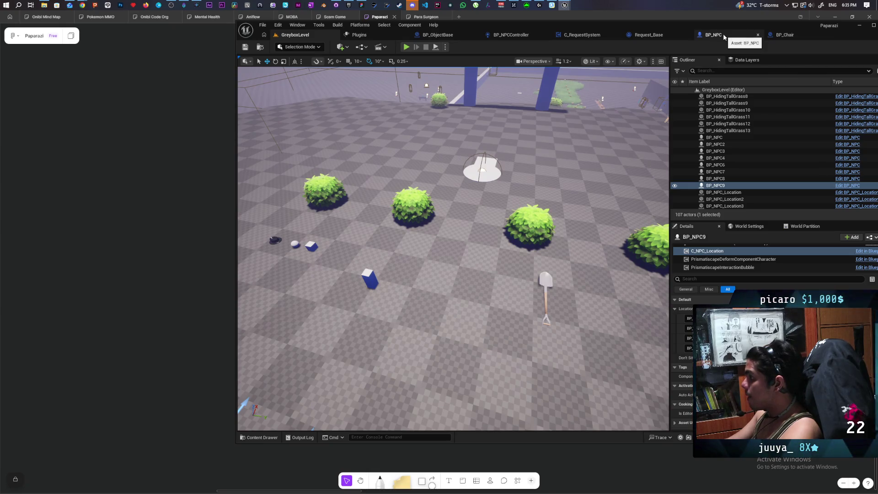
pyautogui.click(582, 34)
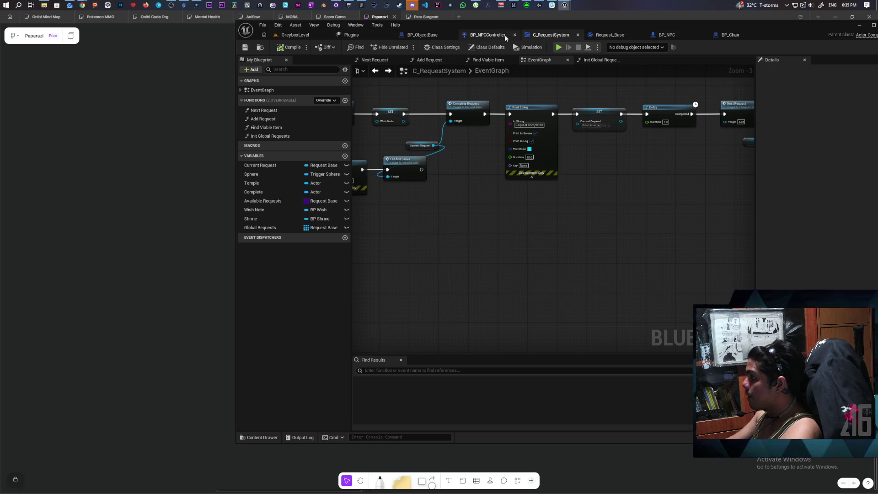
pyautogui.click(503, 36)
pyautogui.scroll(-5, 545, 140)
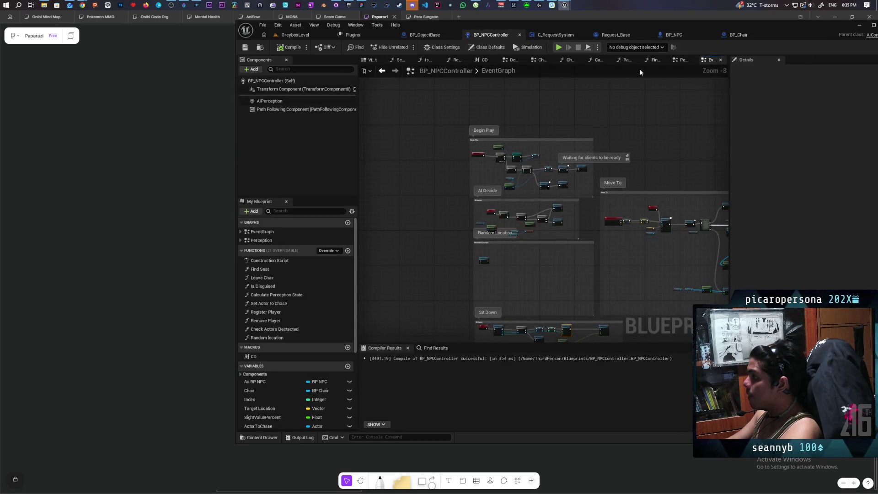
pyautogui.click(681, 60)
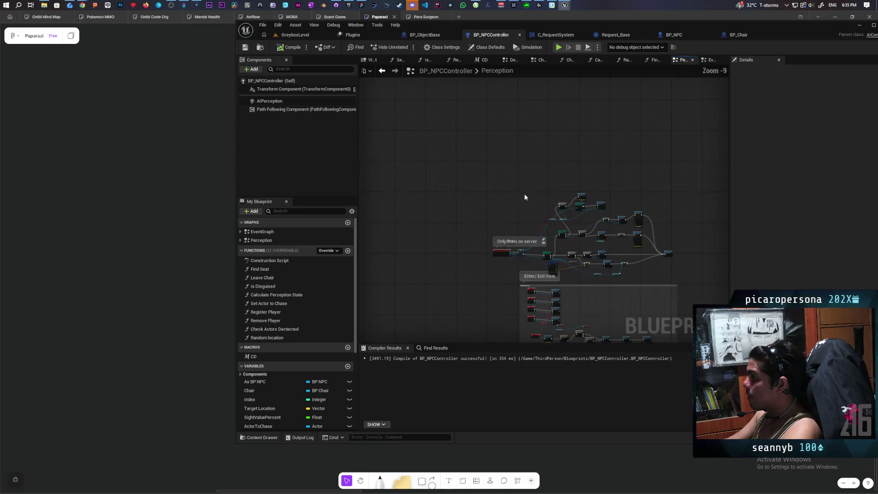
# Step: Make the Print String message green with a 5.0-second duration, then return to GreyboxLevel
pyautogui.scroll(2, 475, 186)
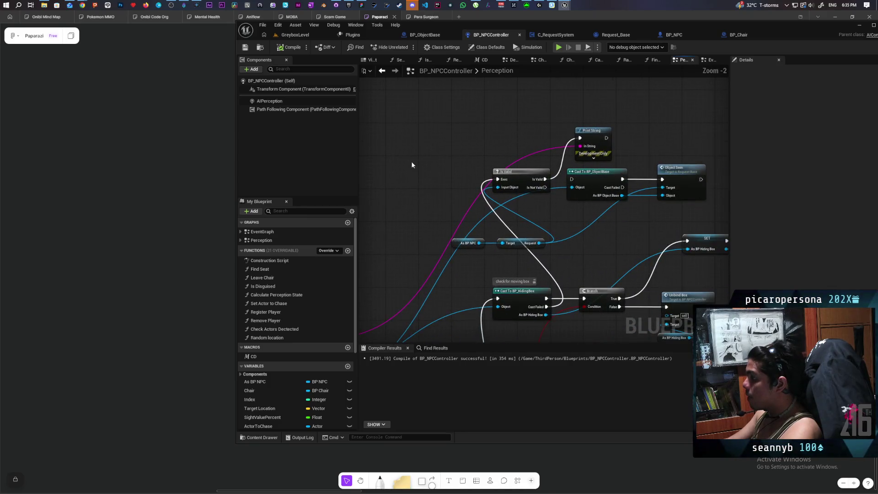
pyautogui.click(596, 158)
pyautogui.moveTo(590, 141); pyautogui.dragTo(590, 95)
pyautogui.click(597, 127)
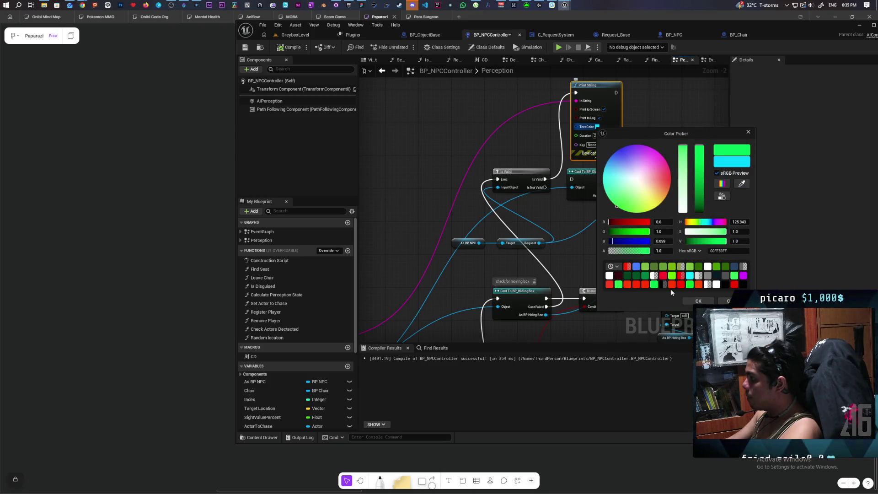
pyautogui.click(698, 300)
pyautogui.click(597, 135)
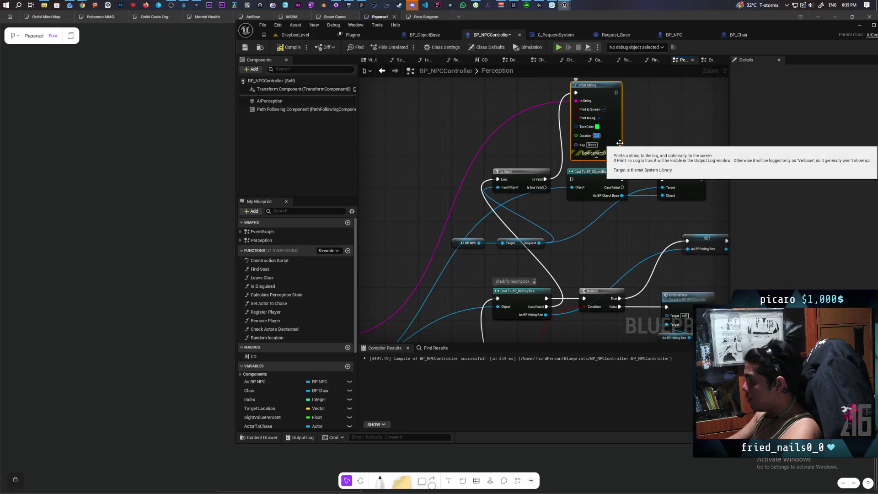
pyautogui.click(683, 157)
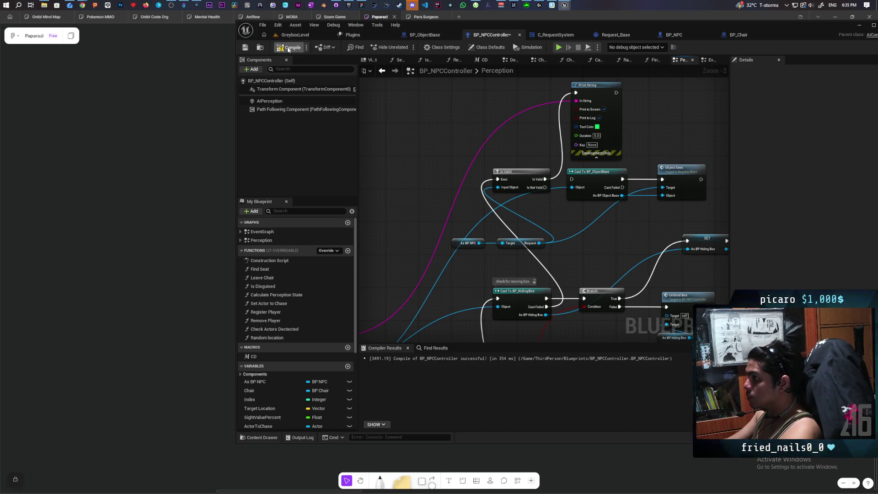
pyautogui.click(295, 35)
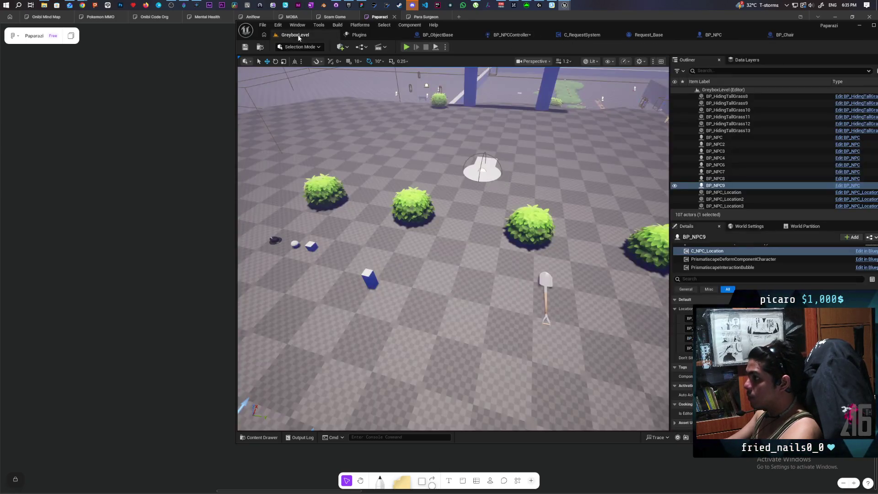
# Step: Start Play and walk the character to the shovel, carrying it onto the open field
pyautogui.click(407, 47)
pyautogui.press('w')
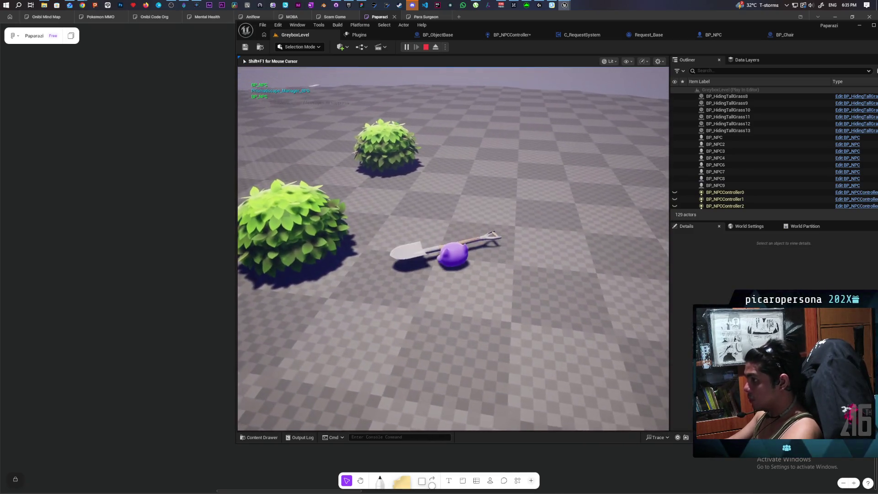
pyautogui.press('w')
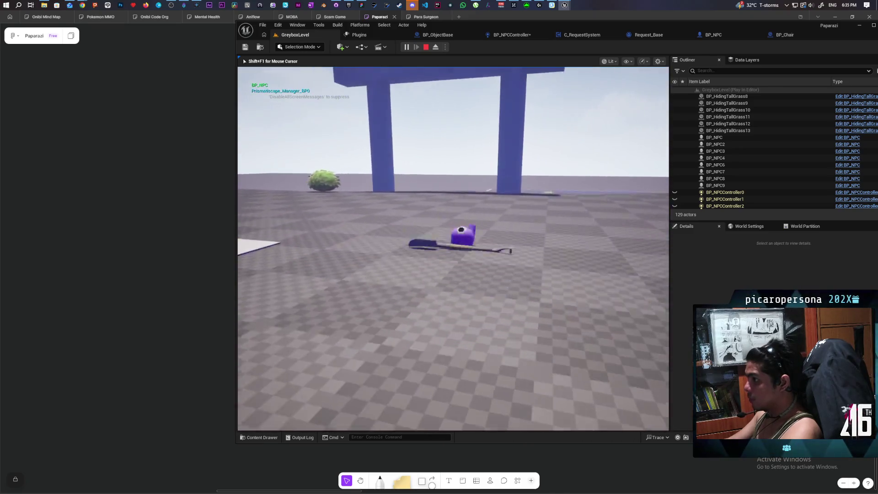
pyautogui.press('w')
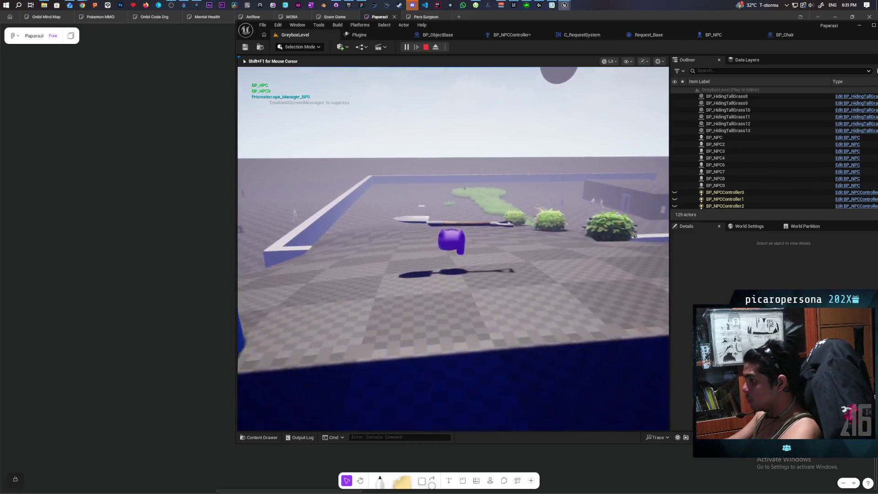
pyautogui.press('a')
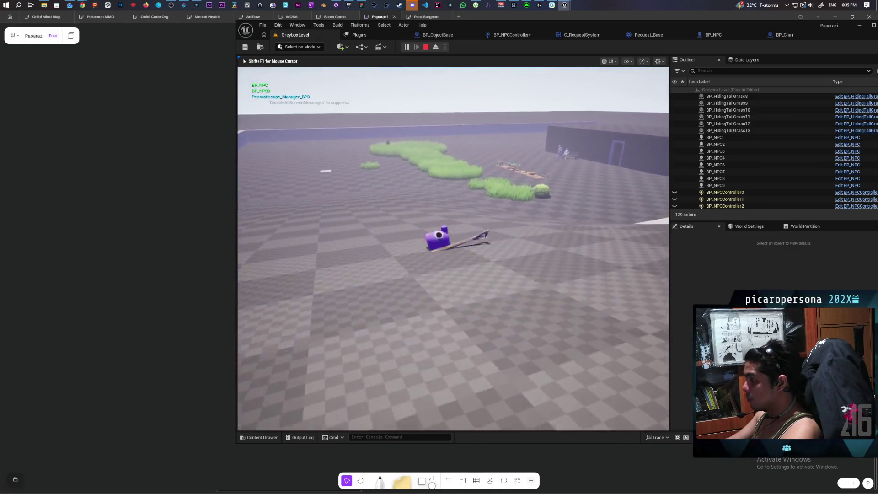
pyautogui.press('s')
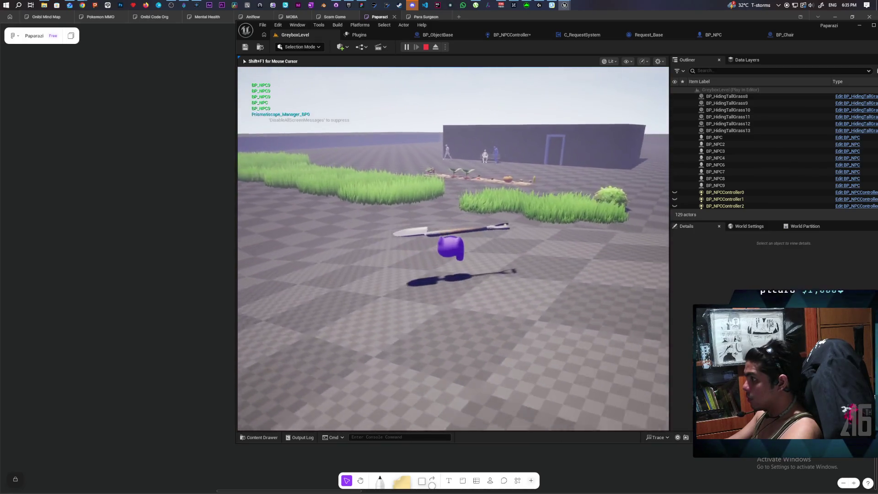
# Step: Walk deep into the tall grass, go prone with C, then stop the session with Esc
pyautogui.press('w')
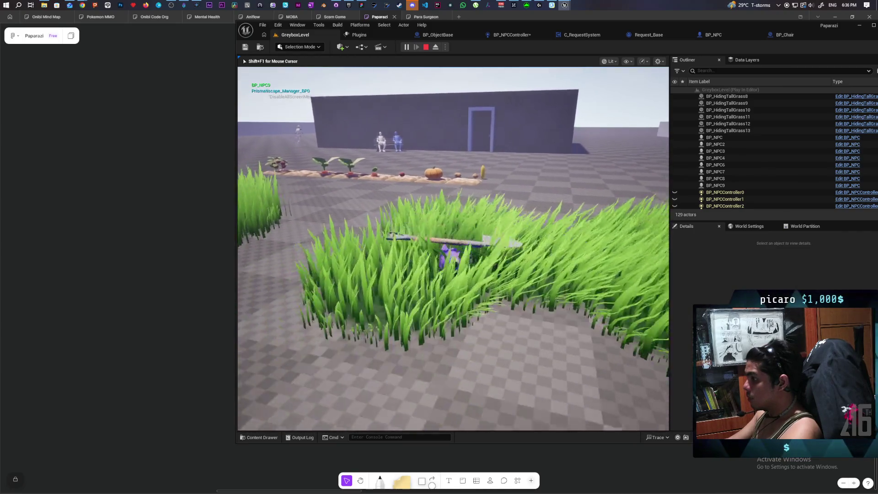
pyautogui.press('w')
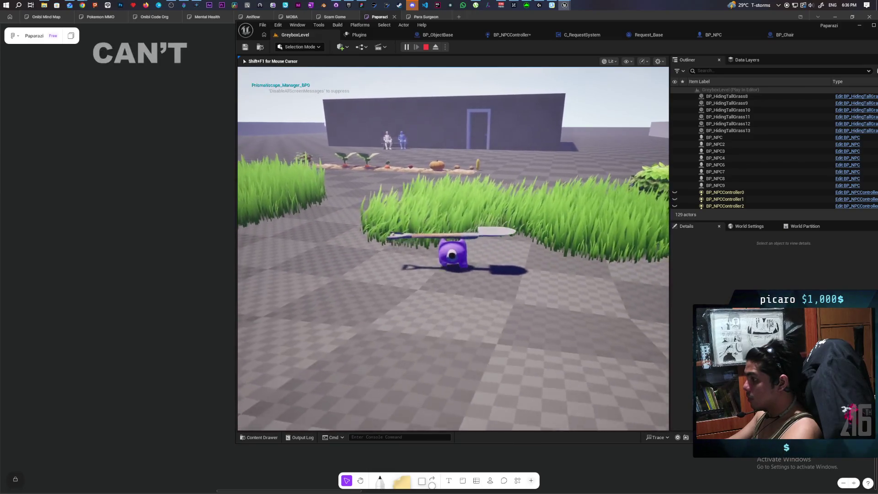
pyautogui.press('w')
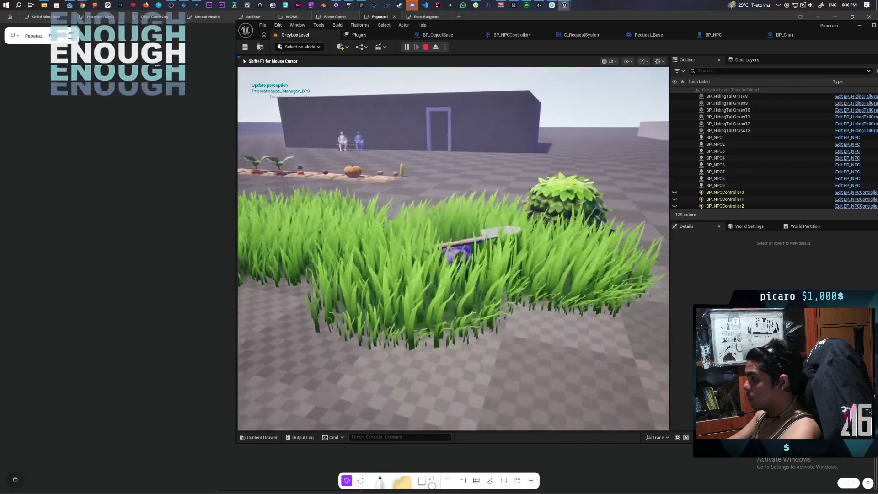
pyautogui.press('w')
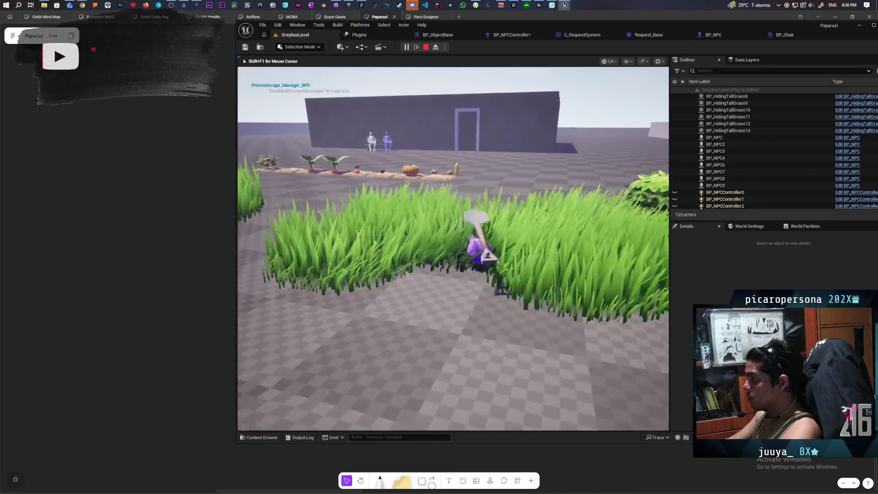
pyautogui.press('w')
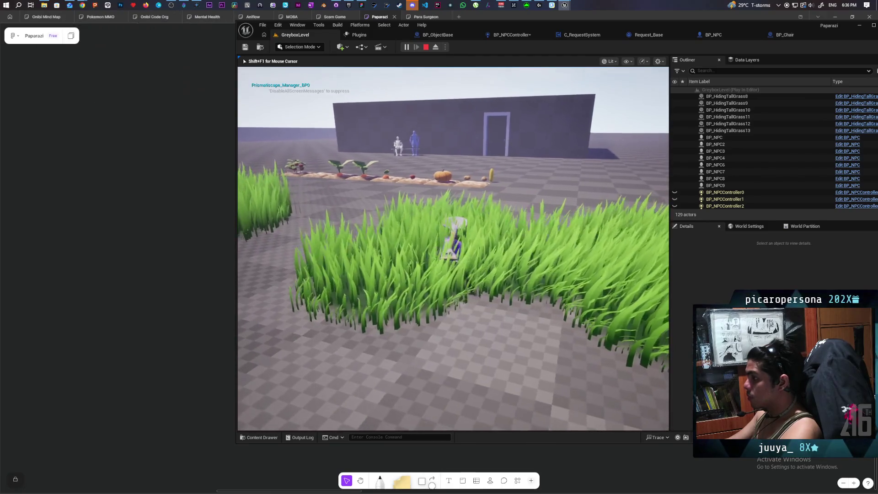
pyautogui.press('c')
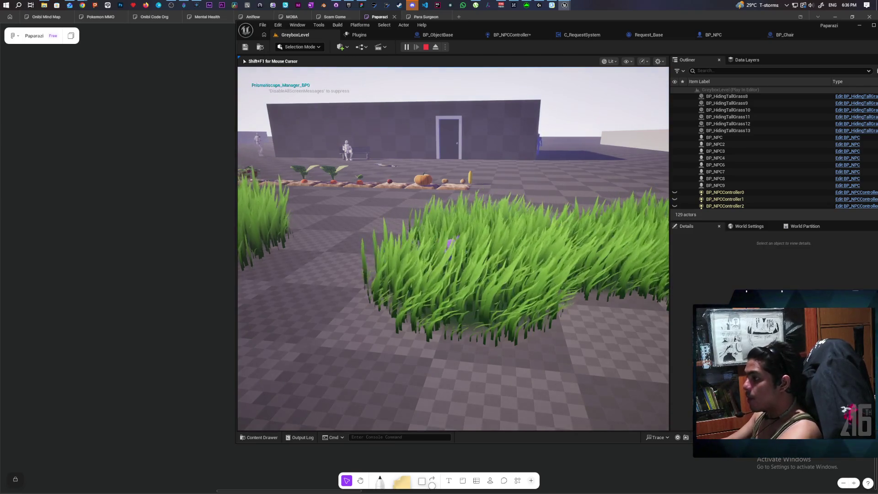
pyautogui.press('Escape')
# Step: Review BP_NPC's capsule and mesh collision settings, filtering Details by 'collis'
pyautogui.press('w')
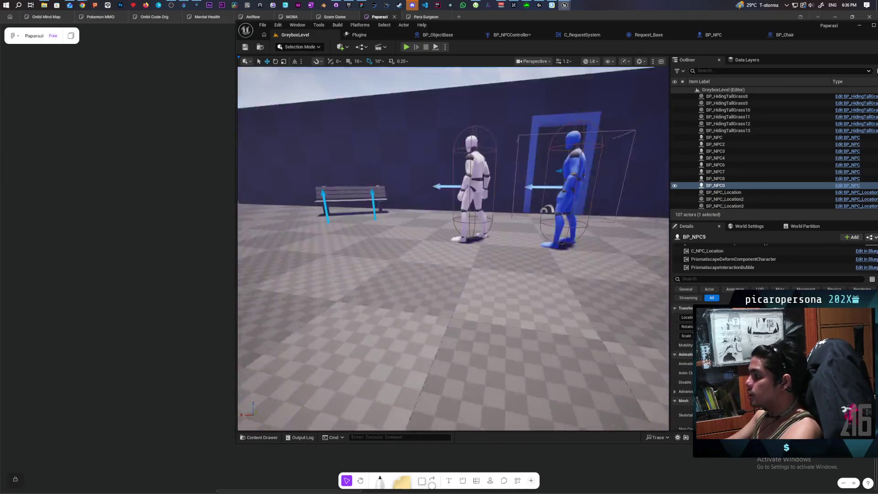
pyautogui.press('w')
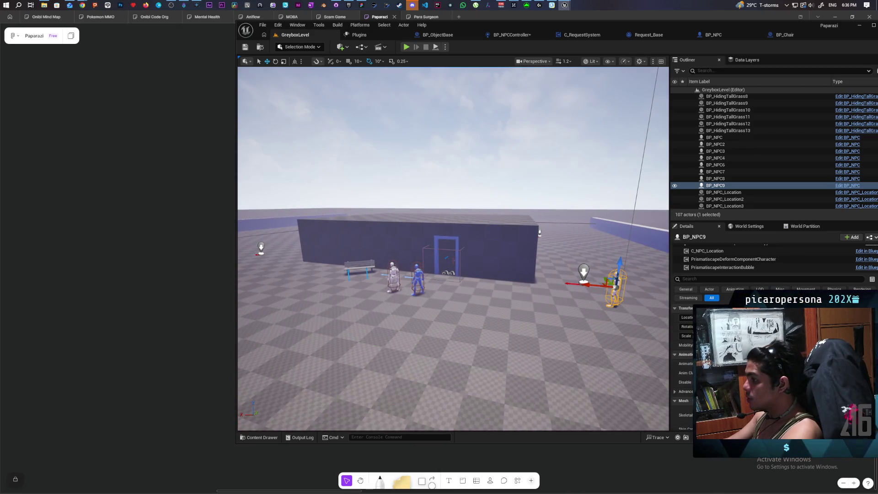
pyautogui.click(714, 137)
pyautogui.click(726, 256)
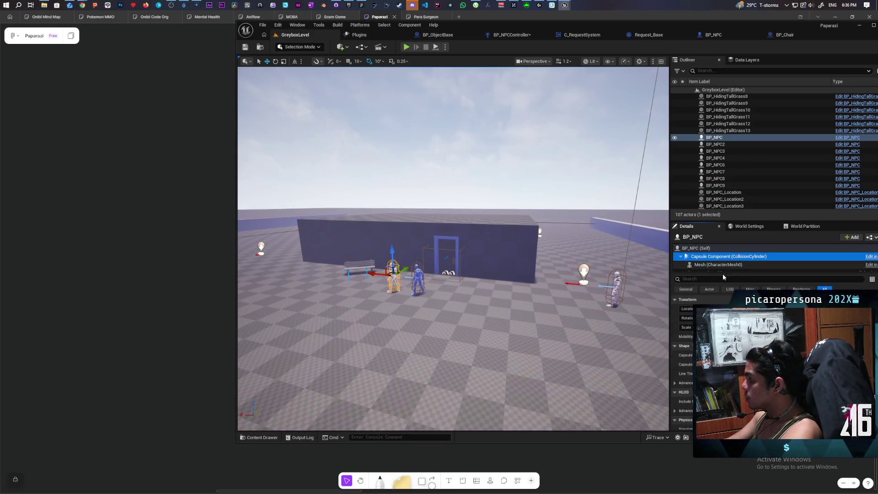
pyautogui.write('colli')
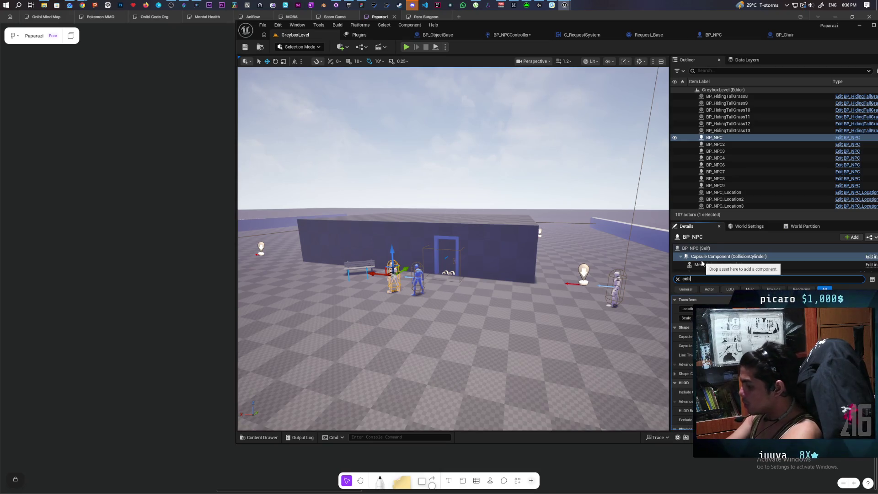
pyautogui.write('s')
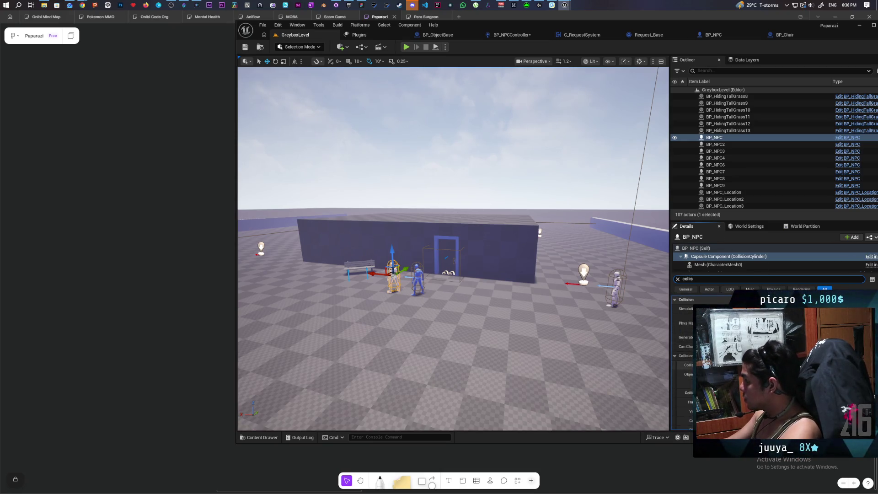
pyautogui.scroll(-2, 684, 361)
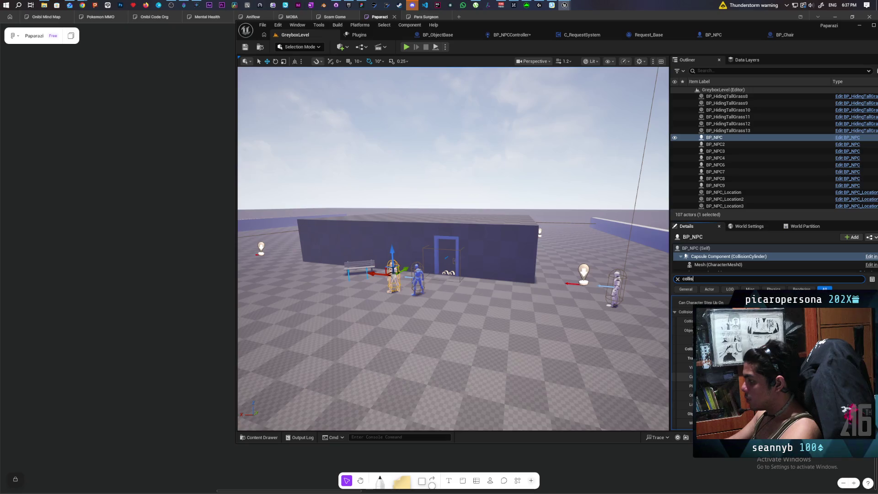
pyautogui.click(716, 265)
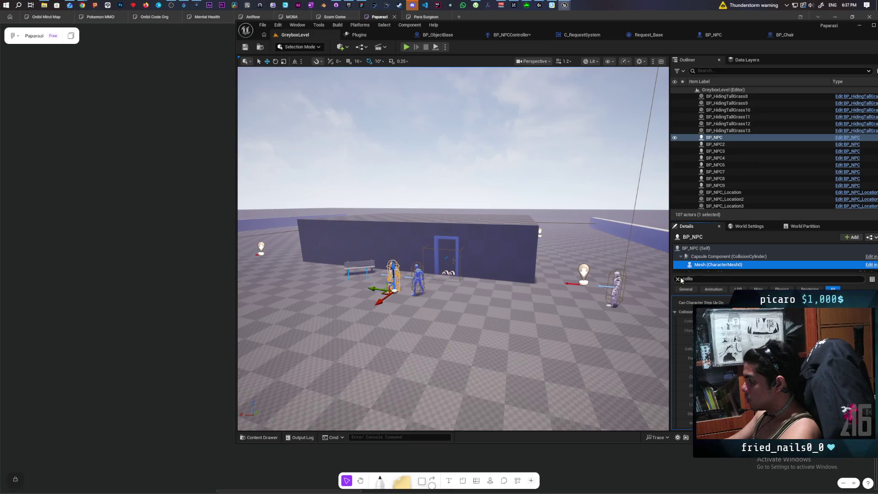
# Step: Select the small BP_ObjectBase2 object and review its Cube collision settings
pyautogui.moveTo(579, 317)
pyautogui.mouseDown()
pyautogui.moveTo(567, 302)
pyautogui.moveTo(572, 256)
pyautogui.moveTo(577, 295)
pyautogui.moveTo(558, 300)
pyautogui.mouseUp()
pyautogui.moveTo(465, 300); pyautogui.dragTo(465, 300)
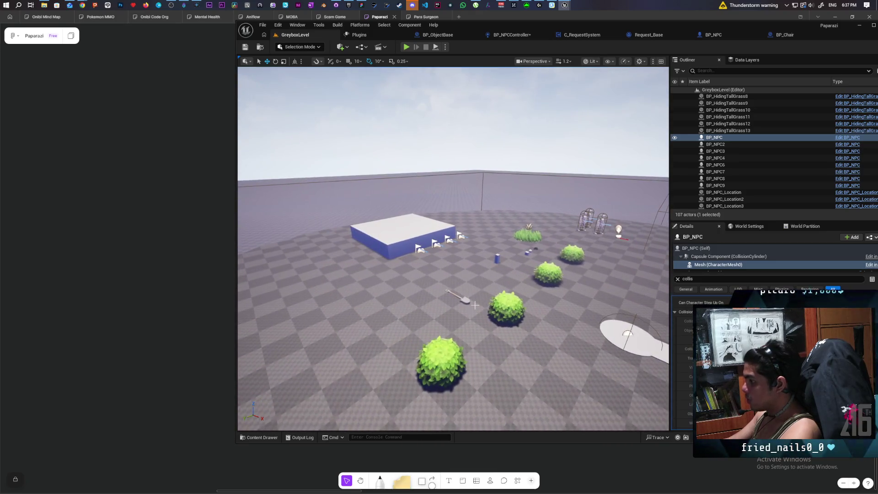
pyautogui.click(465, 300)
pyautogui.click(723, 255)
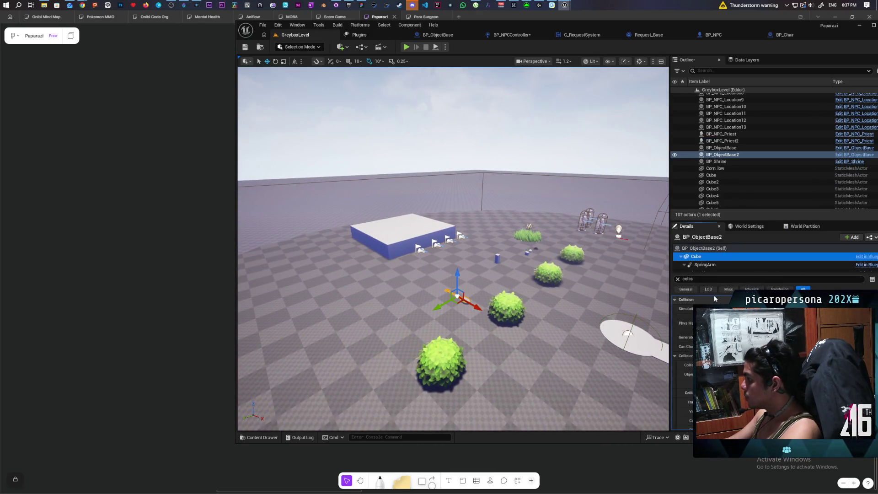
pyautogui.scroll(-2, 683, 356)
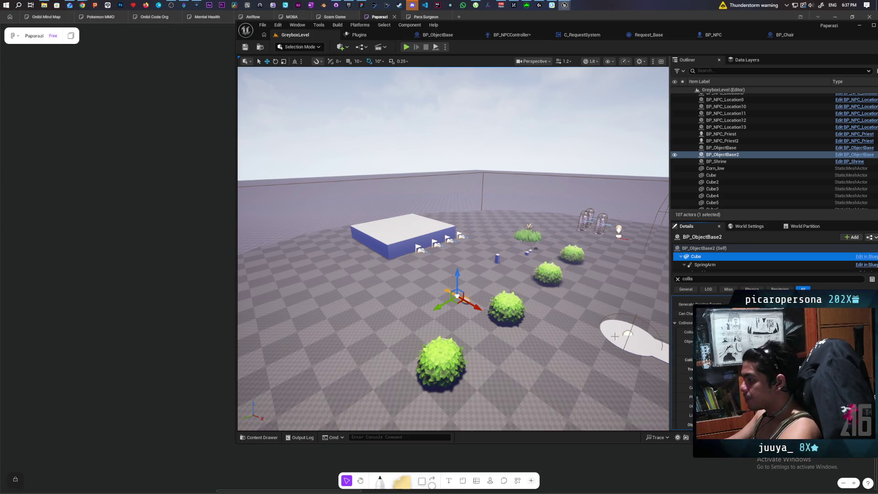
pyautogui.moveTo(452, 249); pyautogui.dragTo(471, 242)
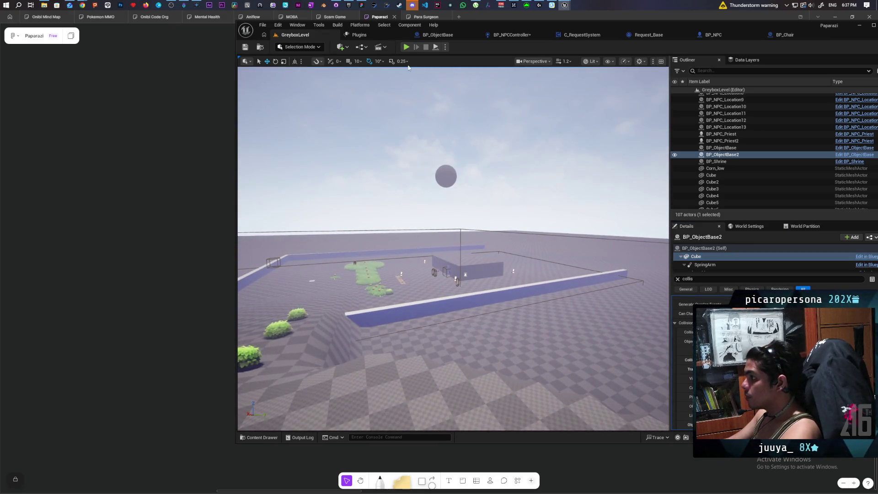
# Step: Start Play-In-Editor and show the Gameplay Debugger's perception info for BP_NPC_C_6
pyautogui.click(405, 47)
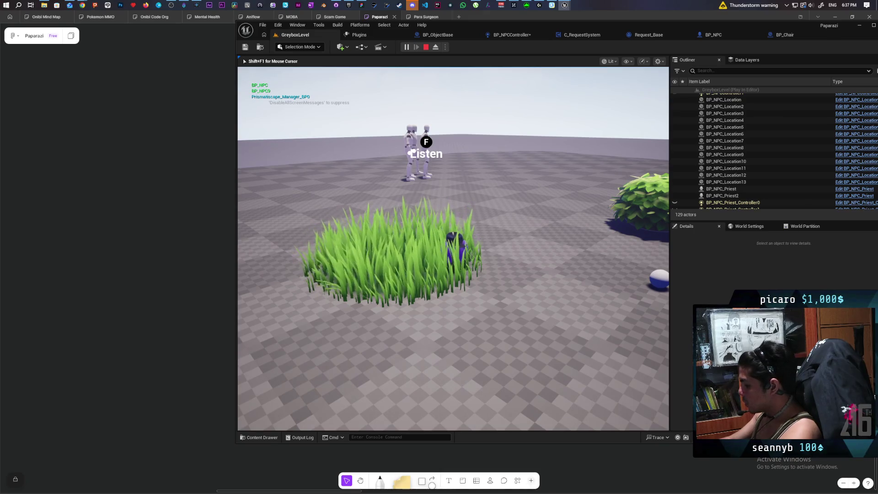
pyautogui.press("'")
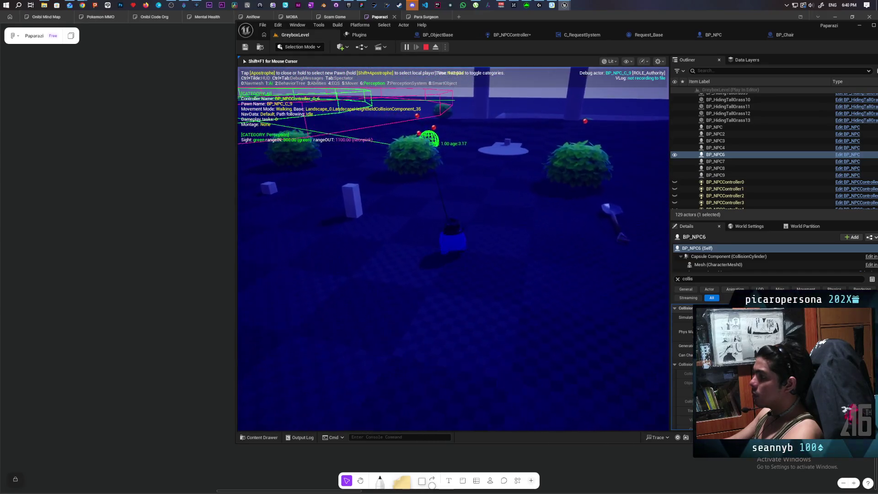
# Step: Move around the blue NPC and bushes, then switch the debugger target to the priest NPC
pyautogui.press('s')
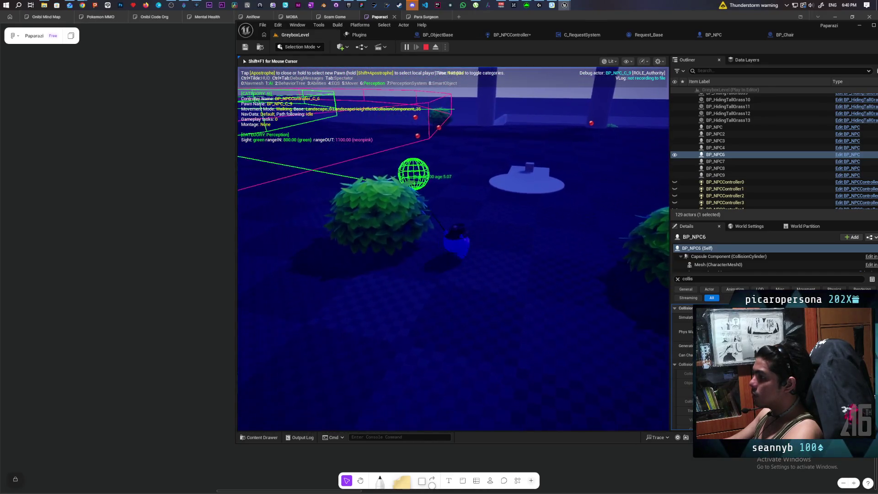
pyautogui.press('s')
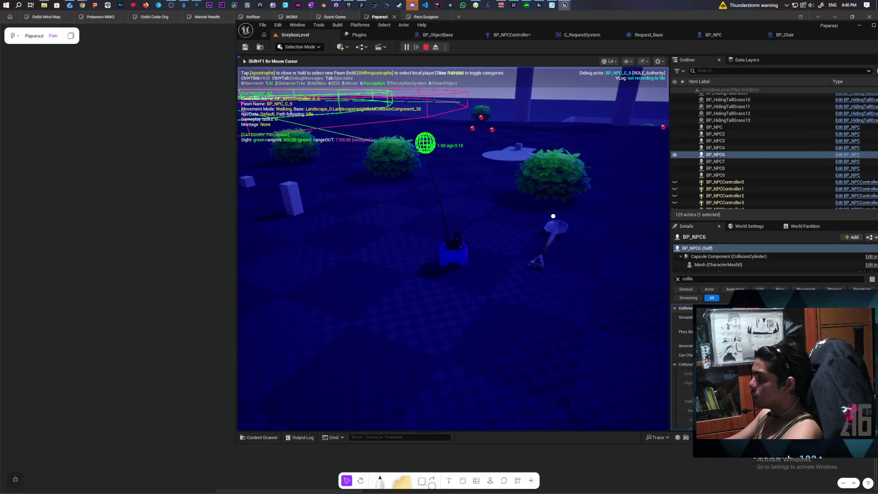
pyautogui.press('w')
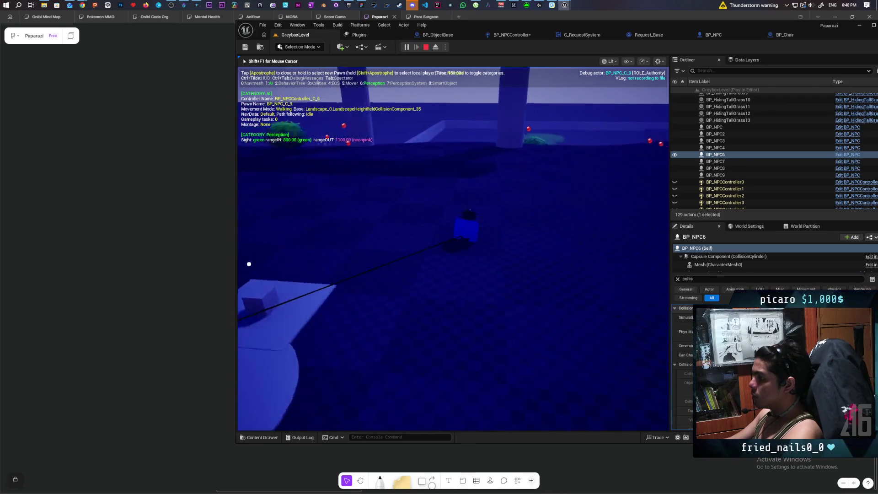
pyautogui.press('s')
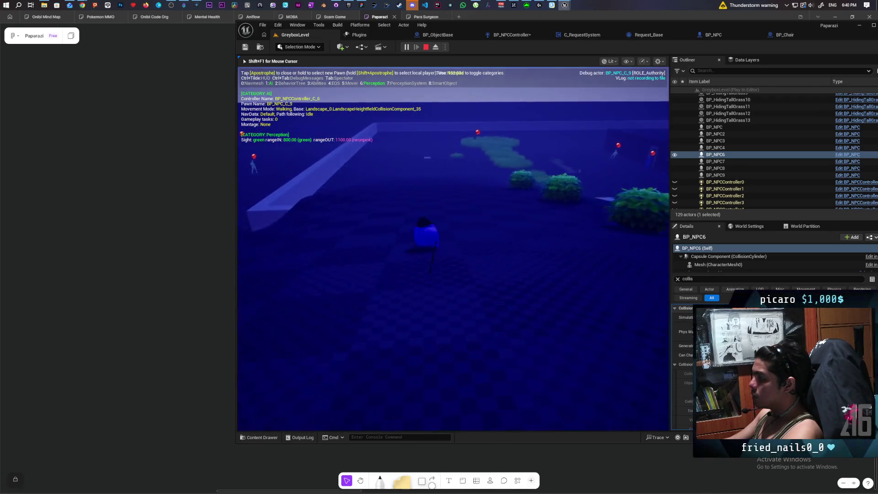
pyautogui.press('w')
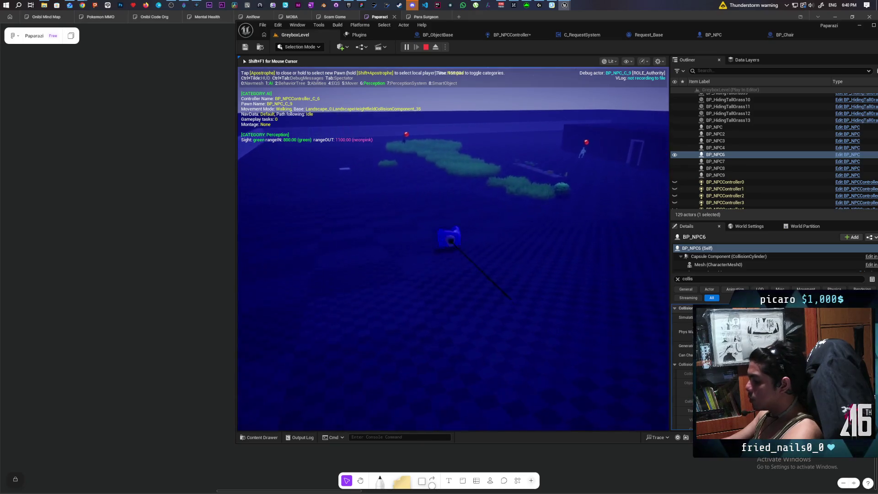
pyautogui.press("'")
pyautogui.press("'")
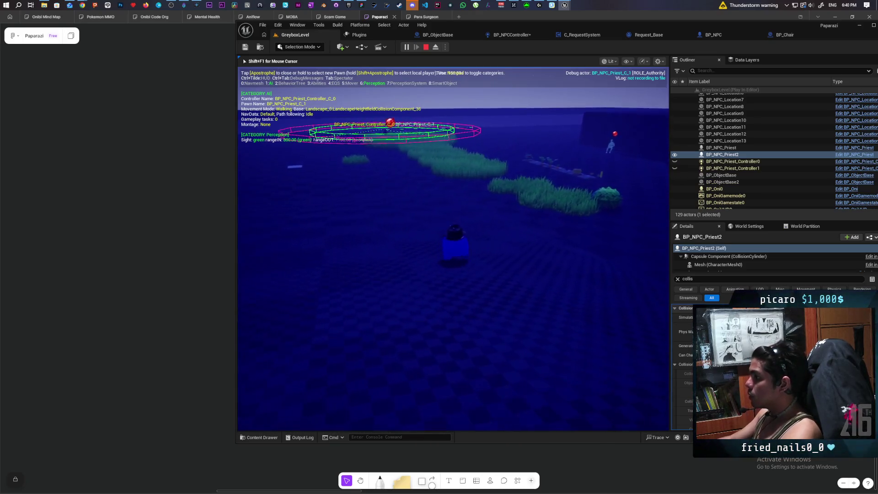
# Step: Switch the debugger to BP_NPC_C_4, then end the play session with Esc
pyautogui.press('w')
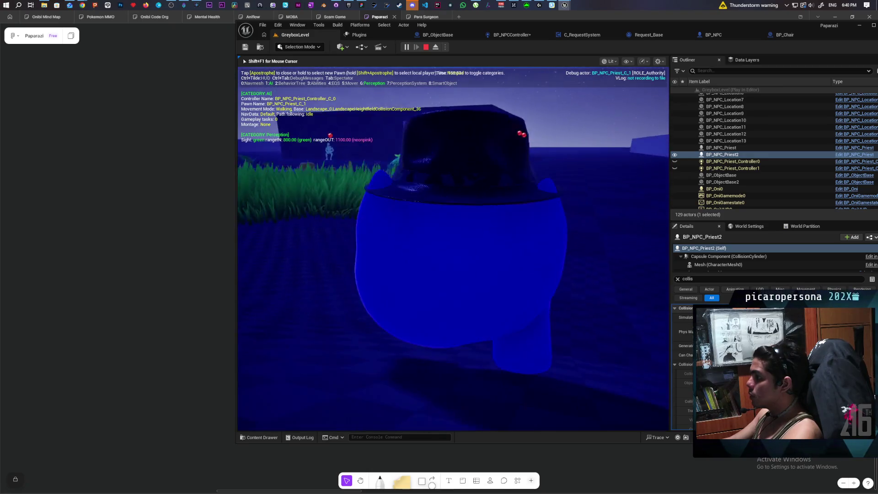
pyautogui.press('s')
pyautogui.press("'")
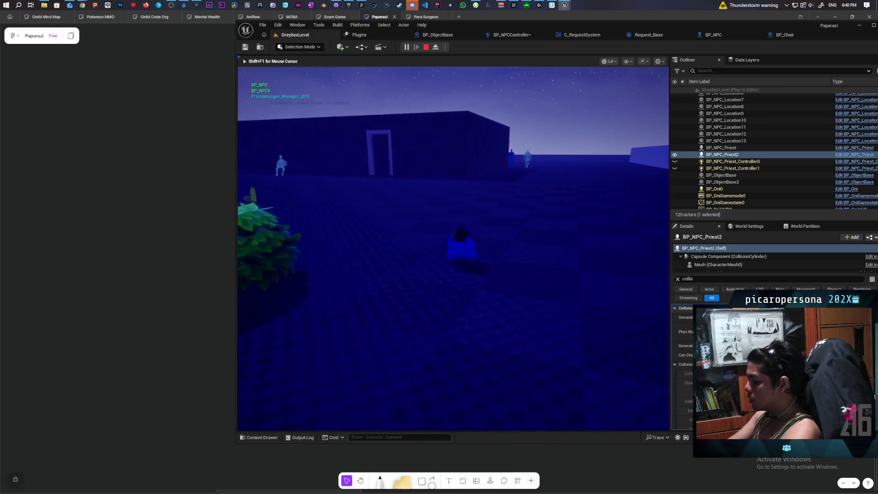
pyautogui.press("'")
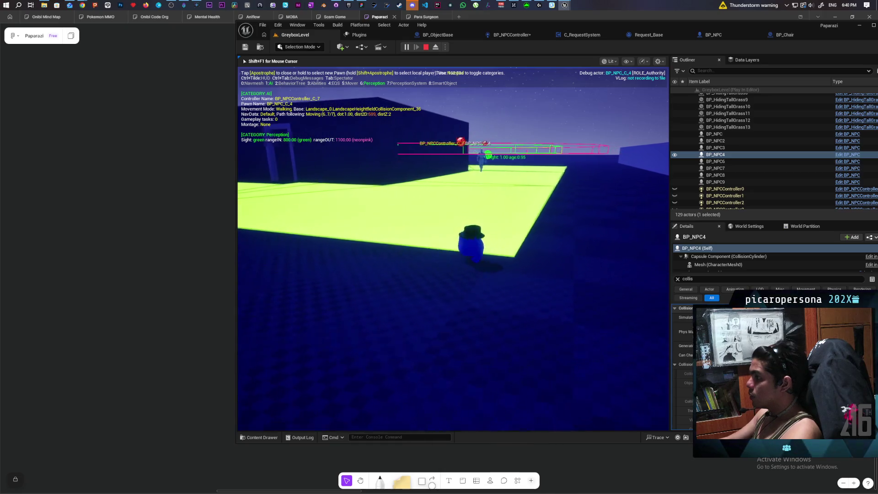
pyautogui.press('s')
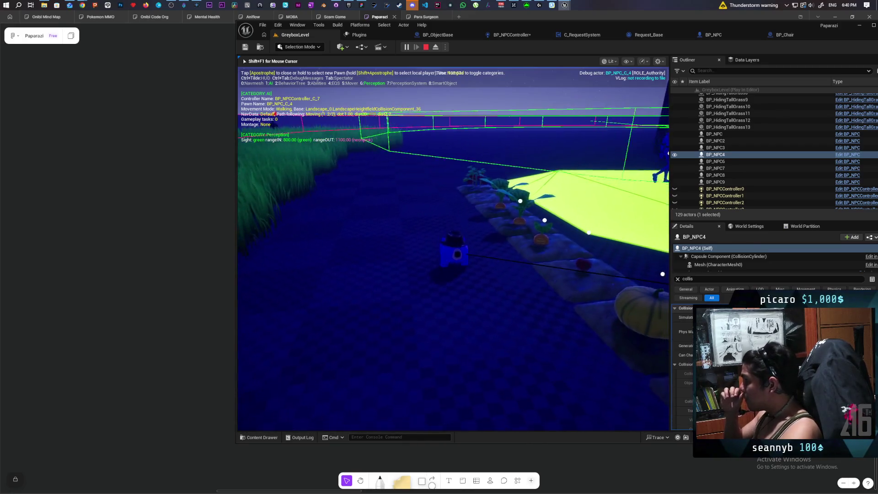
pyautogui.press('Escape')
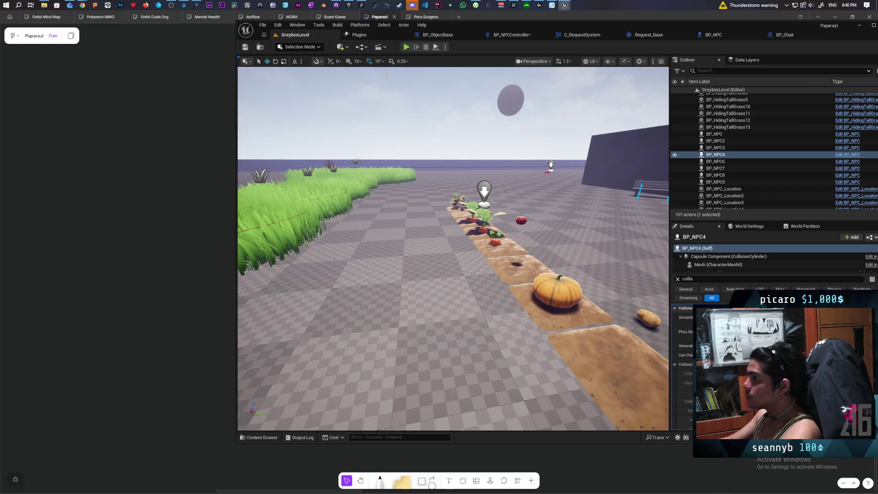
# Step: Search 'can ai controller only perceive pawns ue5' from a new Chrome tab
pyautogui.moveTo(84, 6)
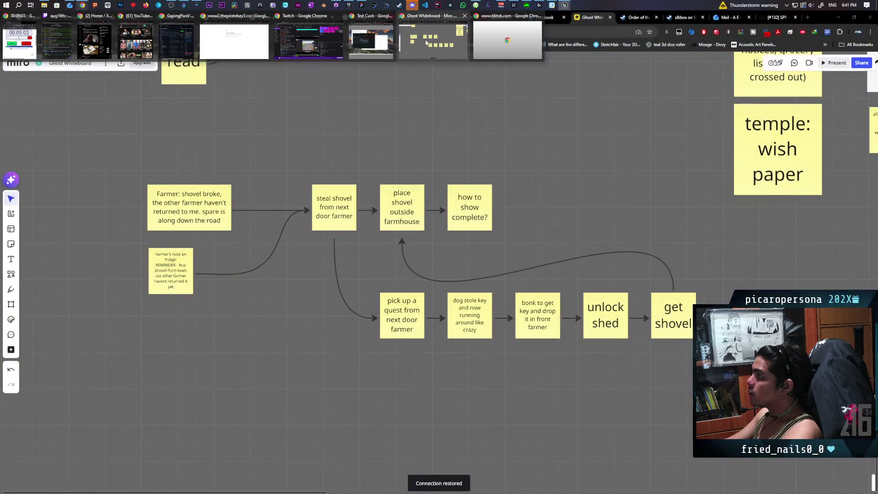
pyautogui.click(426, 43)
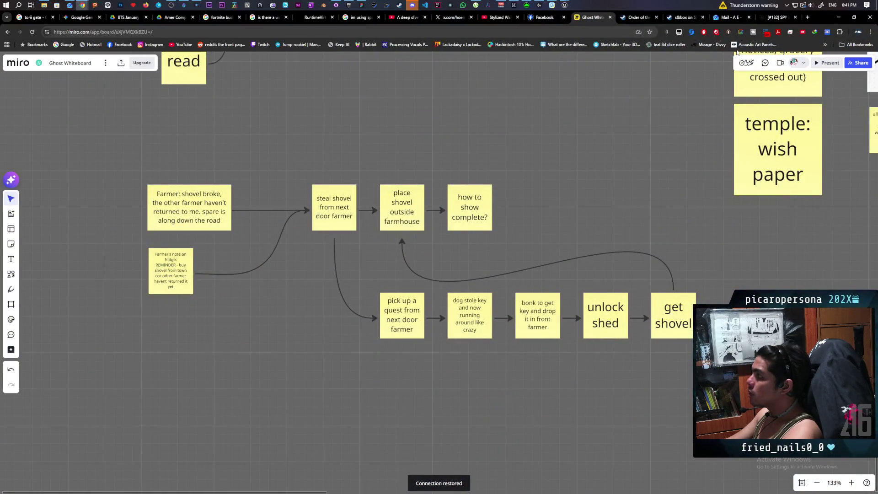
pyautogui.click(808, 17)
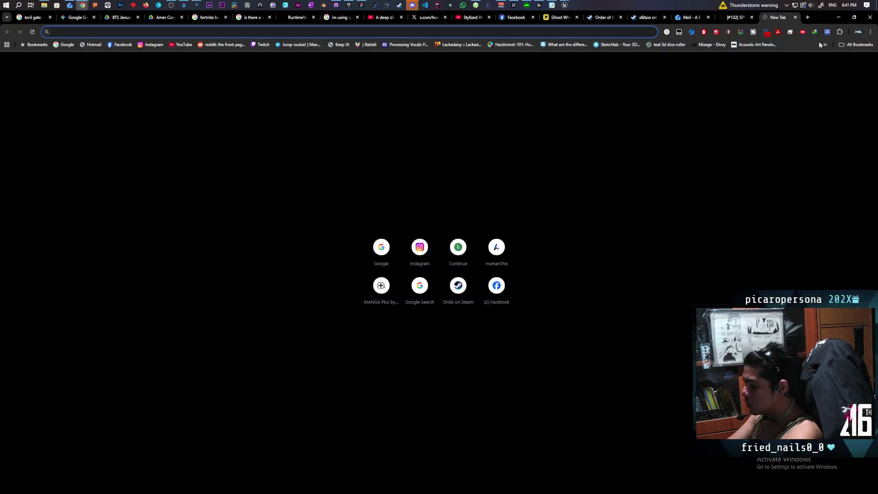
pyautogui.write('can a')
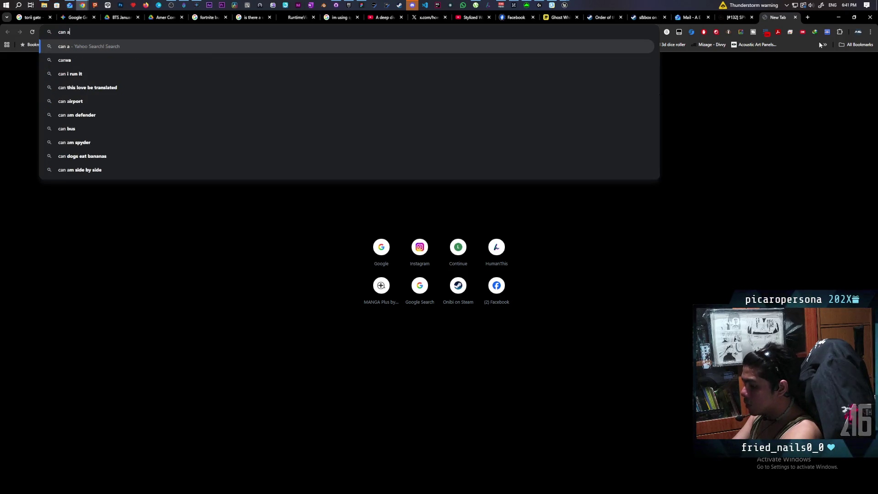
pyautogui.write('i controller o')
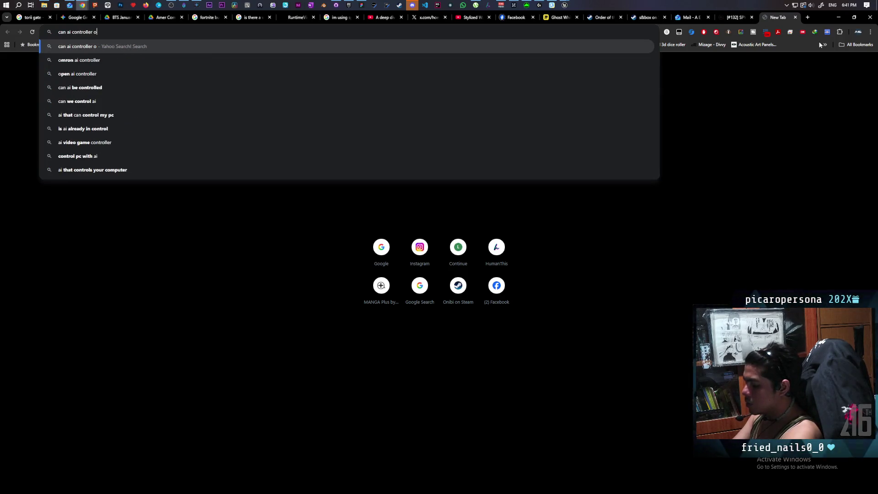
pyautogui.write('nly per')
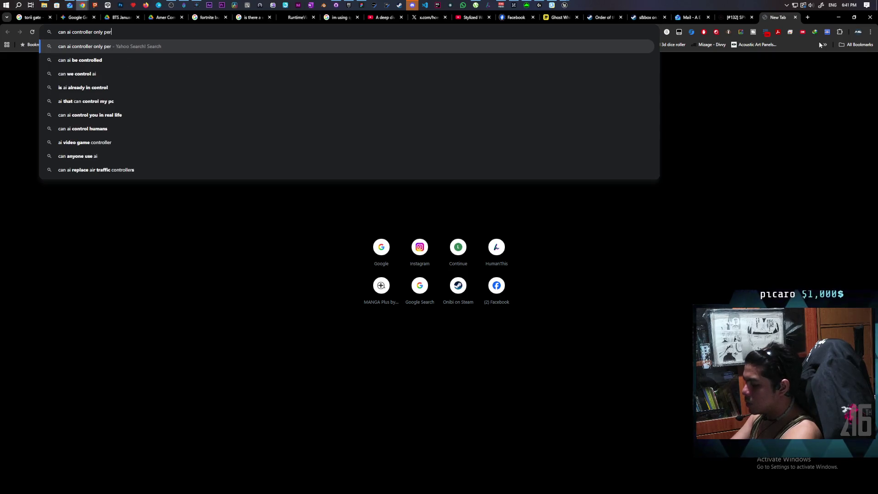
pyautogui.write('ceive paw')
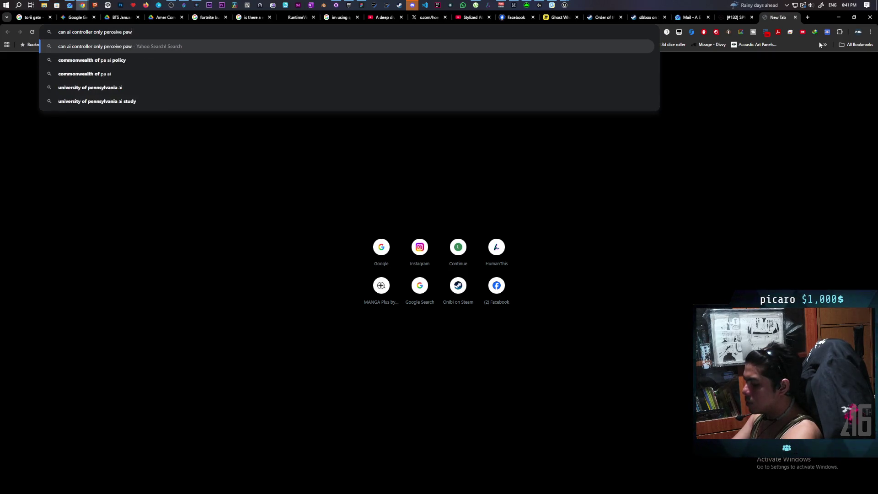
pyautogui.write('ns')
pyautogui.write('5')
pyautogui.press('Return')
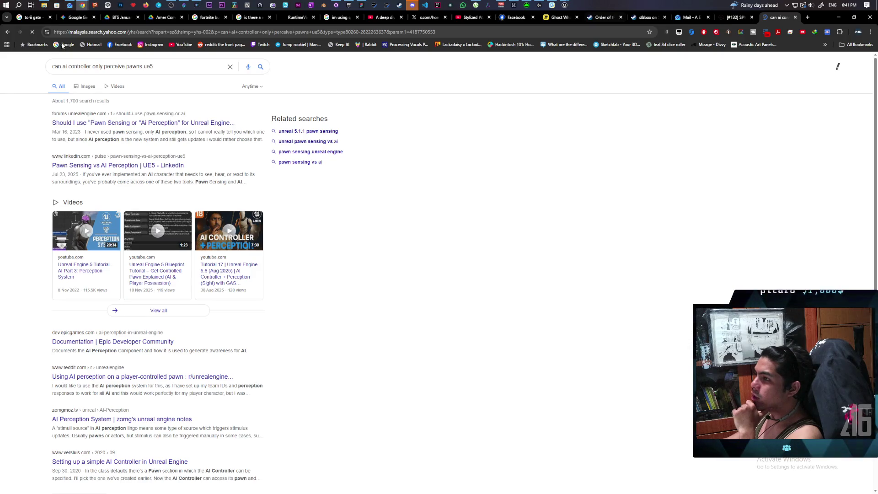
# Step: Copy the query and run it from the google.com search box
pyautogui.doubleClick(162, 66)
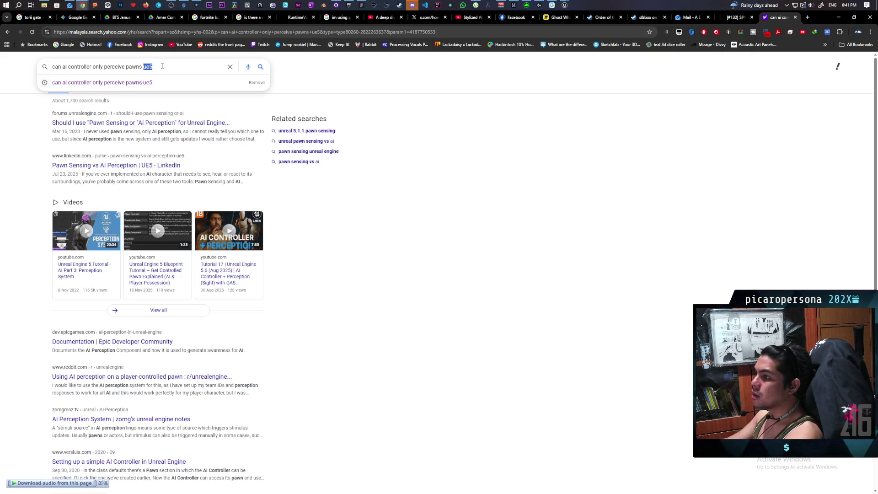
pyautogui.tripleClick(162, 66)
pyautogui.hotkey('ctrl', 'c')
pyautogui.click(67, 44)
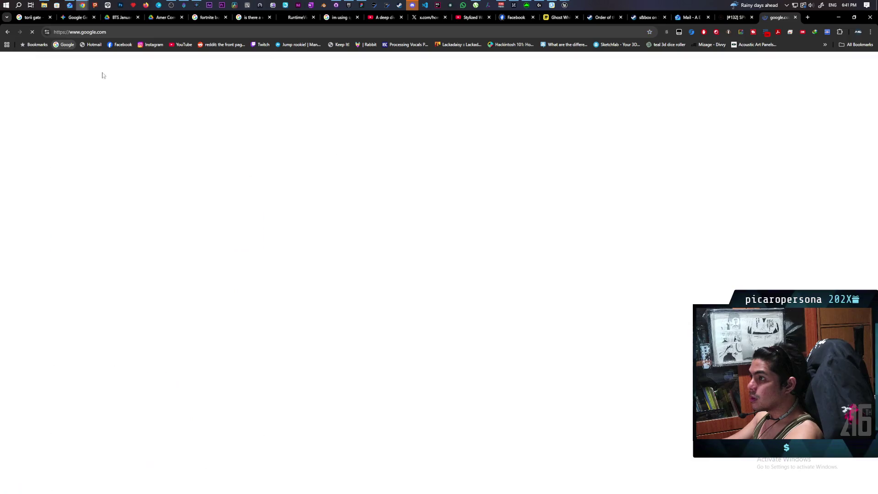
pyautogui.click(428, 192)
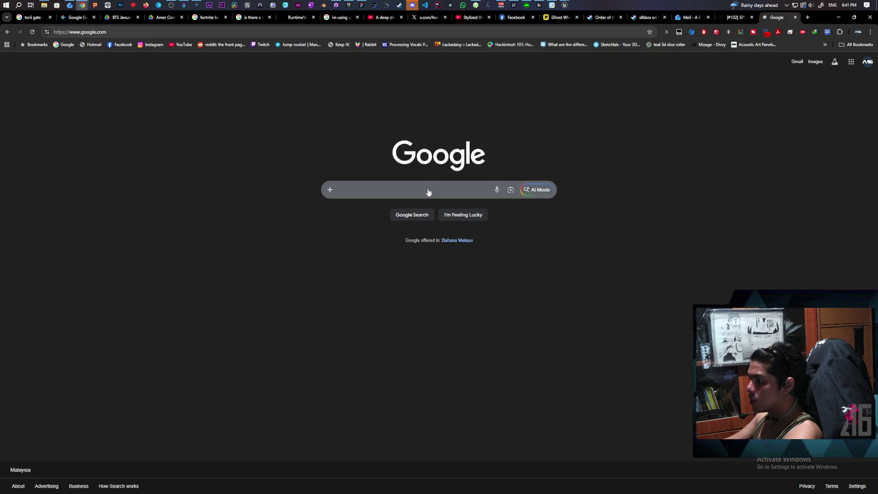
pyautogui.hotkey('ctrl', 'v')
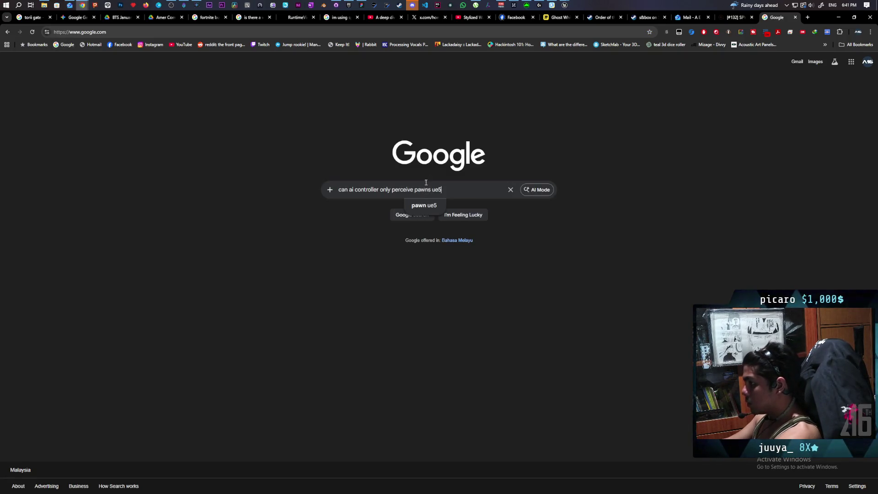
pyautogui.press('Return')
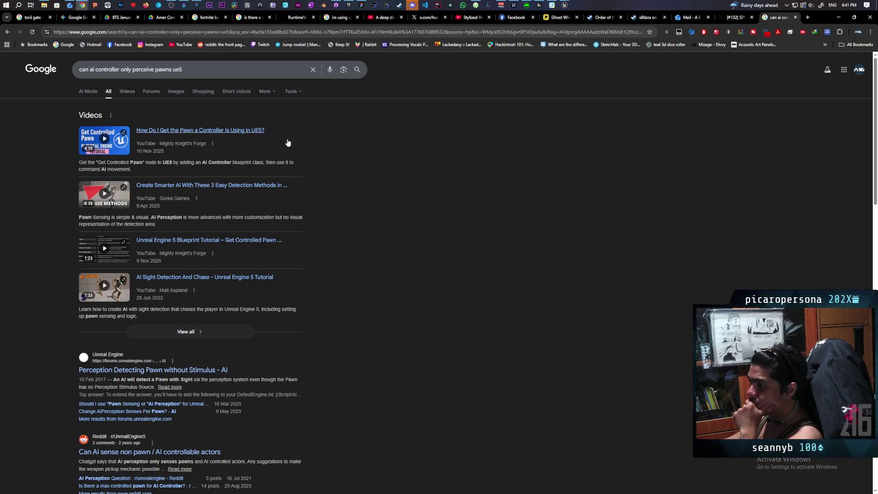
# Step: Switch the results to AI Mode to read whether AI Perception can detect non-pawn actors
pyautogui.click(87, 91)
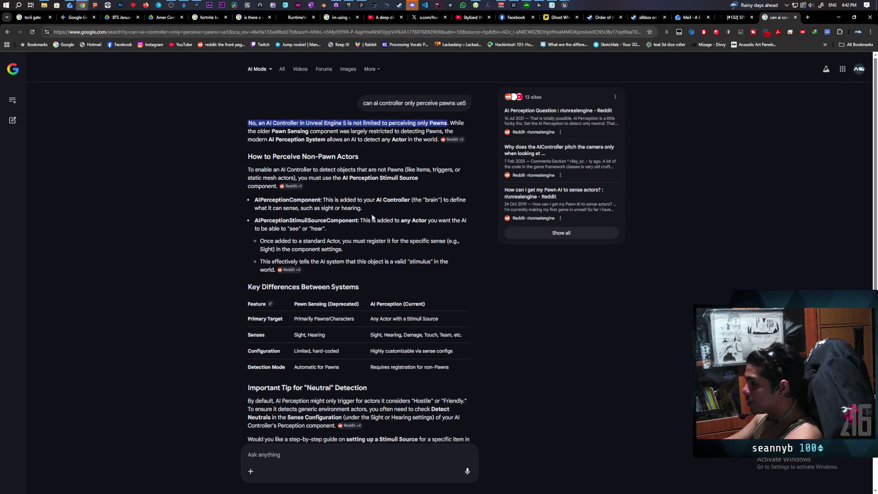
# Step: Select the shovel in the level and open its BP_ObjectBase blueprint for editing
pyautogui.moveTo(567, 2)
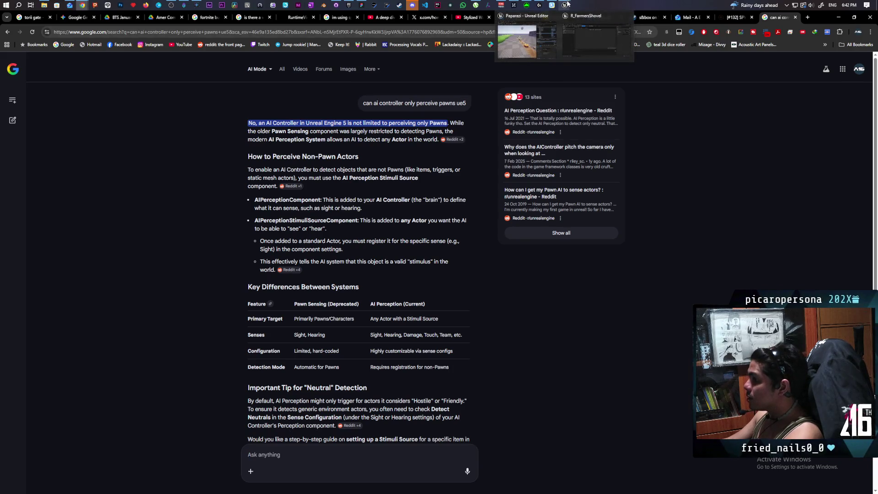
pyautogui.moveTo(535, 34)
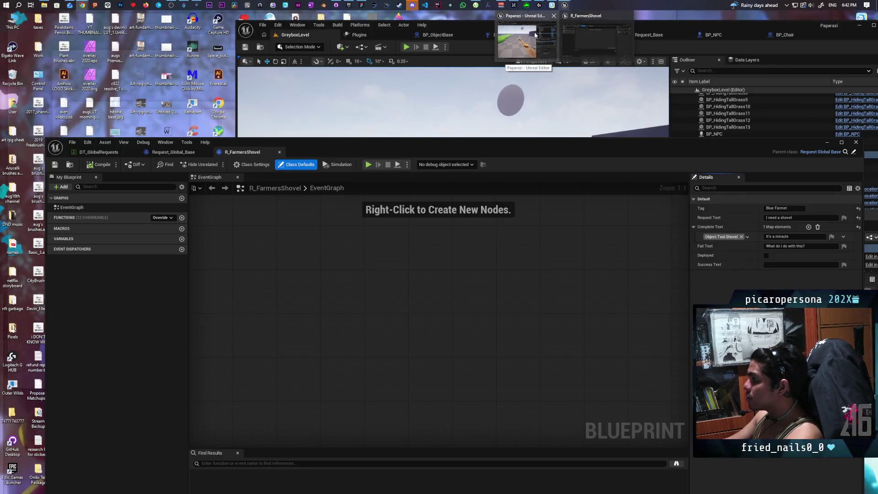
pyautogui.click(535, 34)
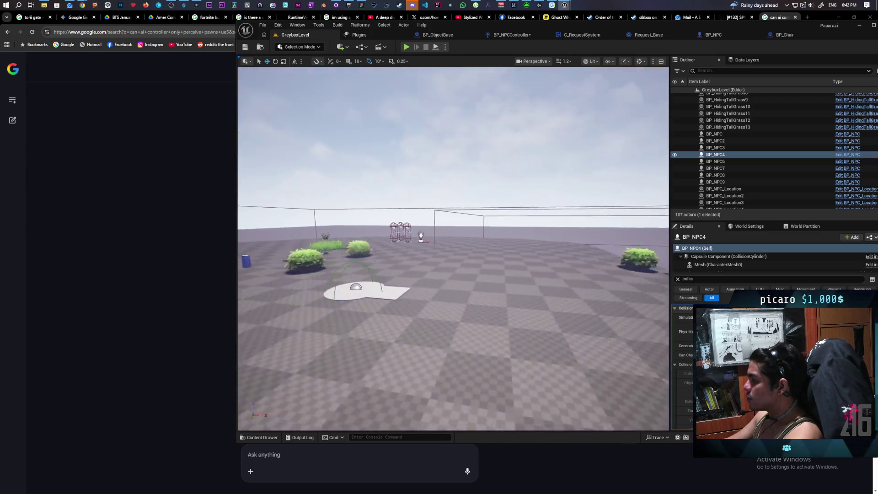
pyautogui.moveTo(550, 239); pyautogui.dragTo(551, 255)
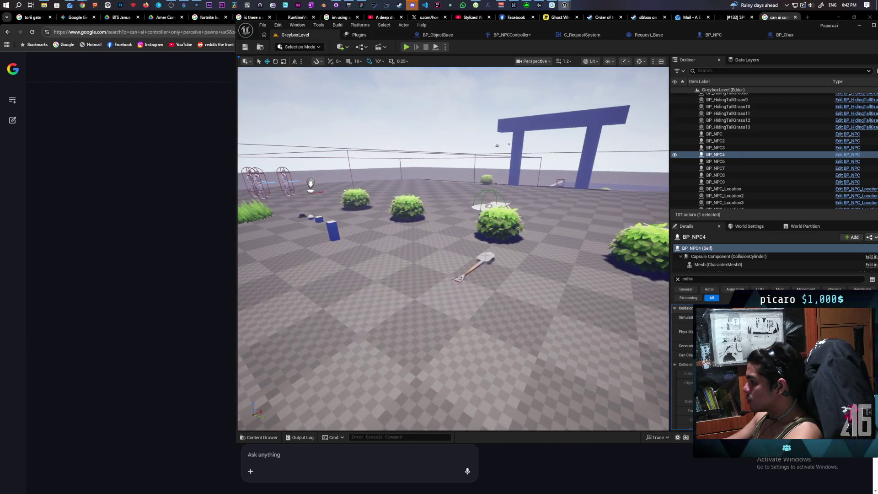
pyautogui.click(480, 263)
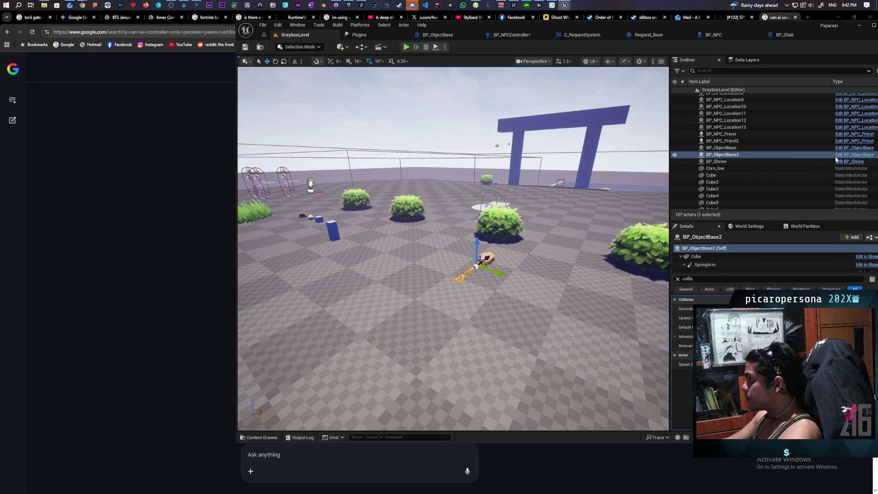
pyautogui.click(852, 155)
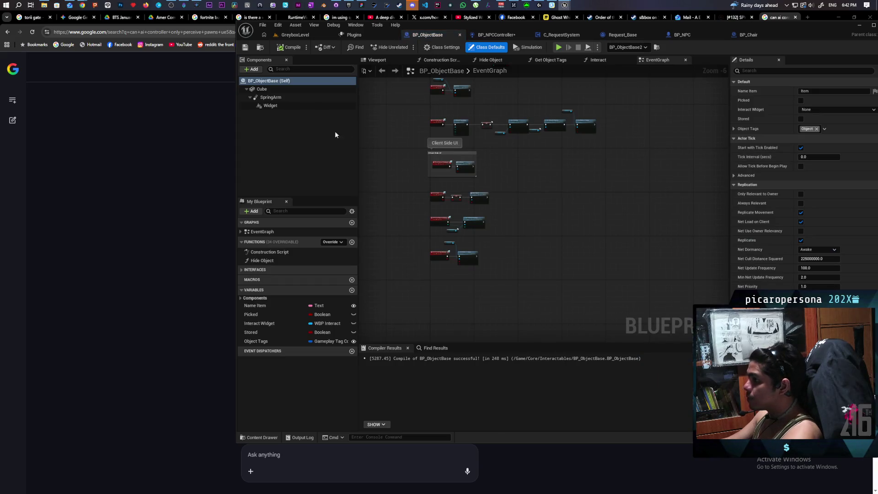
# Step: Add an AIPerception Stimuli Source component via the 'per' search, then compile and save
pyautogui.click(254, 70)
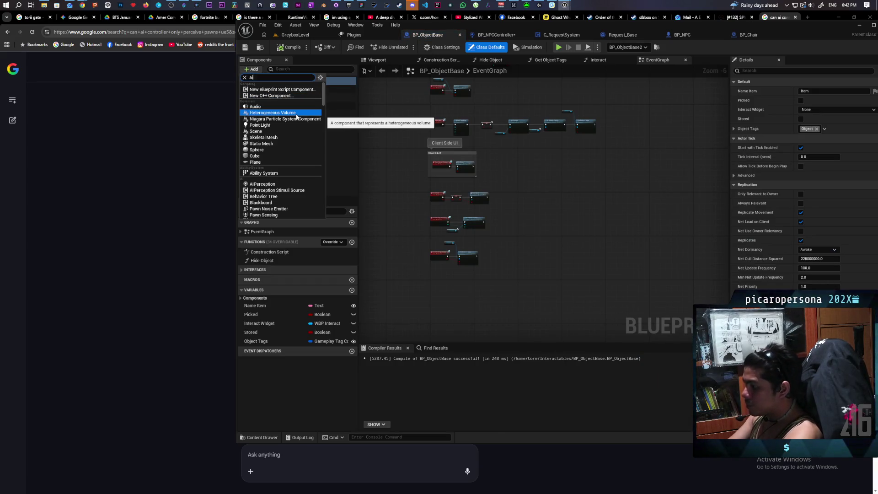
pyautogui.write(' per')
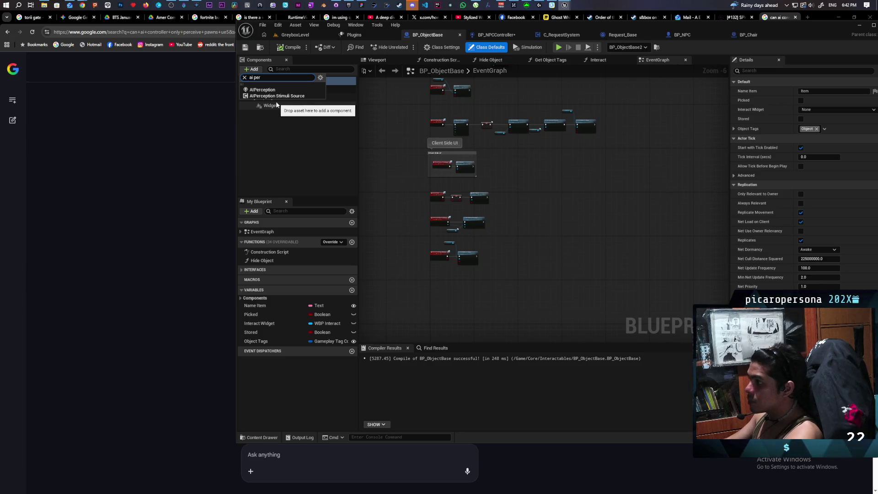
pyautogui.click(276, 95)
pyautogui.click(312, 149)
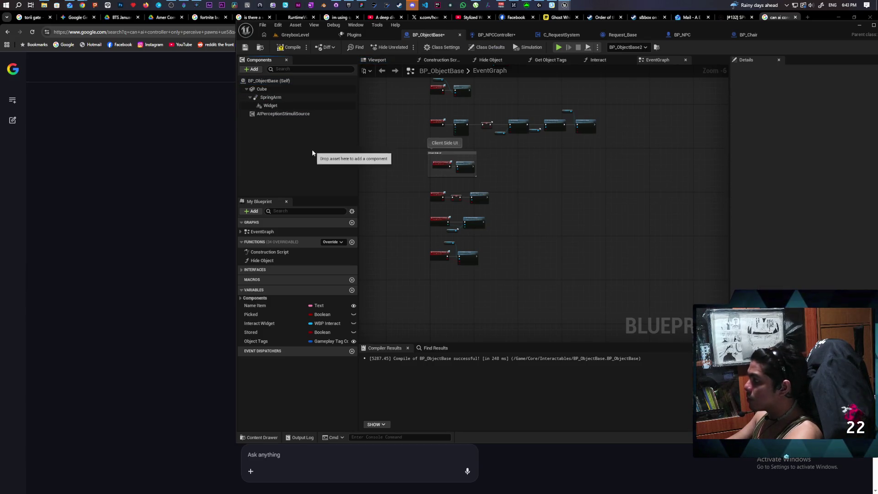
pyautogui.click(299, 114)
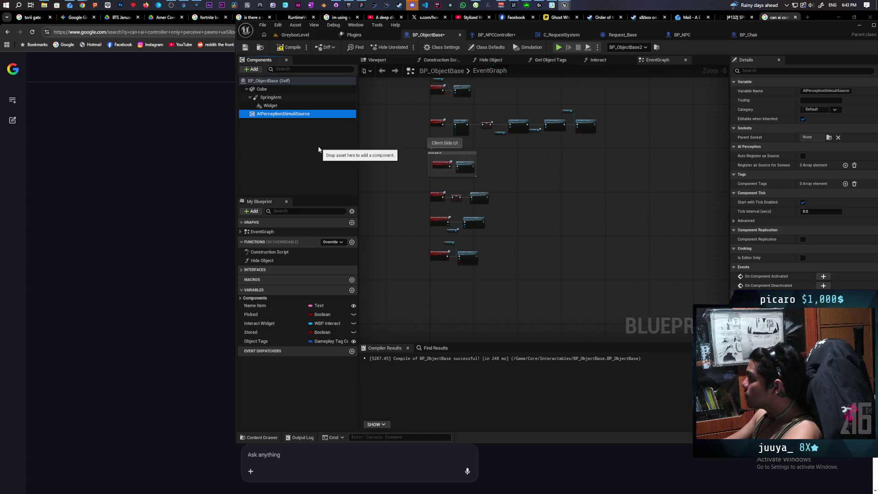
pyautogui.hotkey('ctrl', 's')
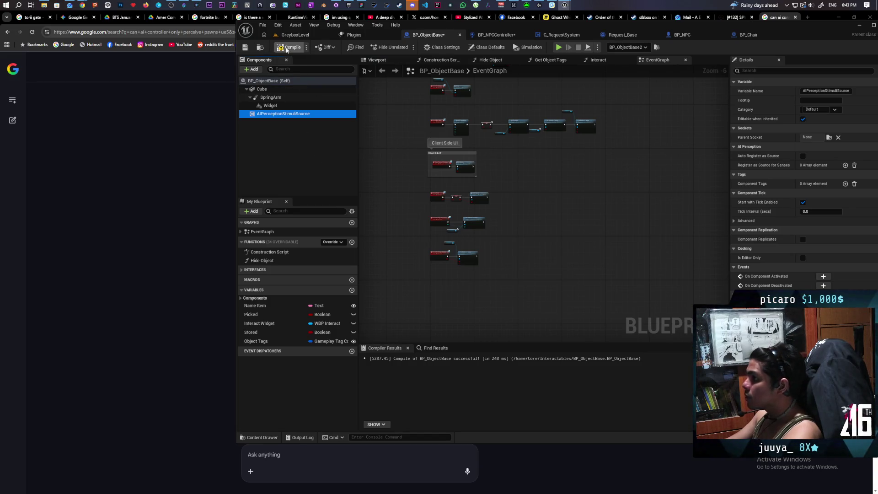
pyautogui.click(853, 26)
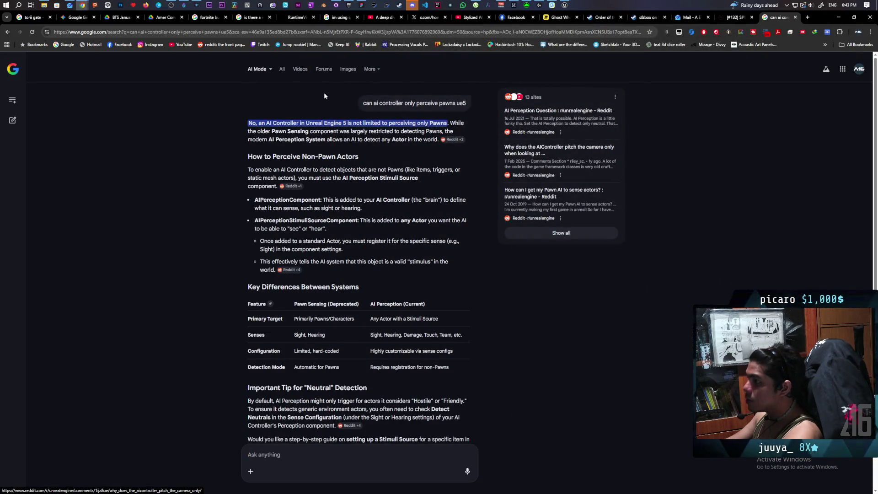
# Step: Play GreyboxLevel and walk the character to the shovel and through the grass
pyautogui.click(564, 5)
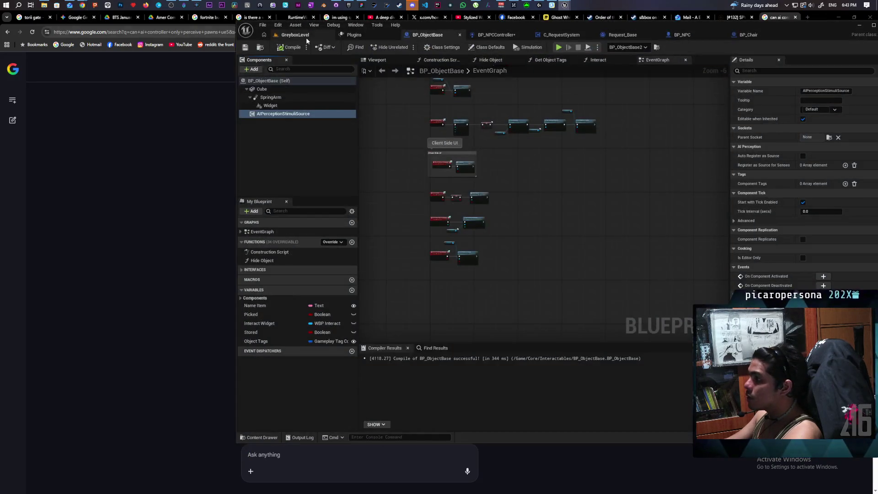
pyautogui.click(306, 36)
pyautogui.click(405, 48)
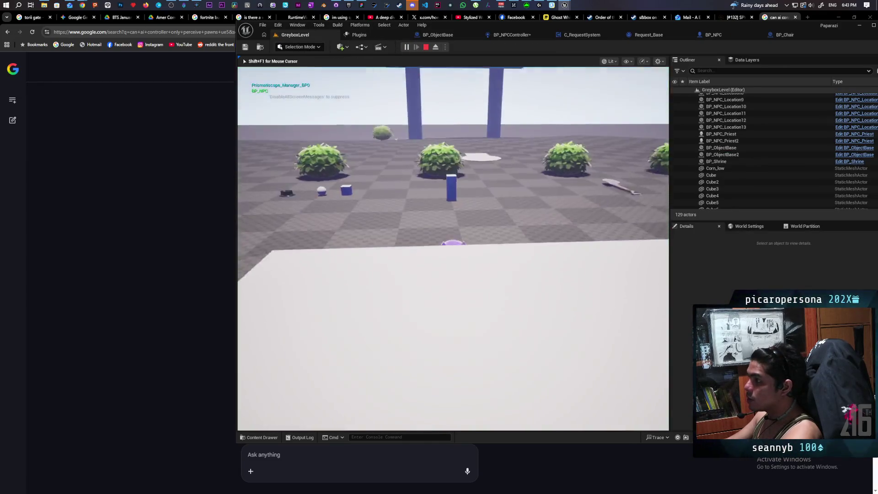
pyautogui.press('w')
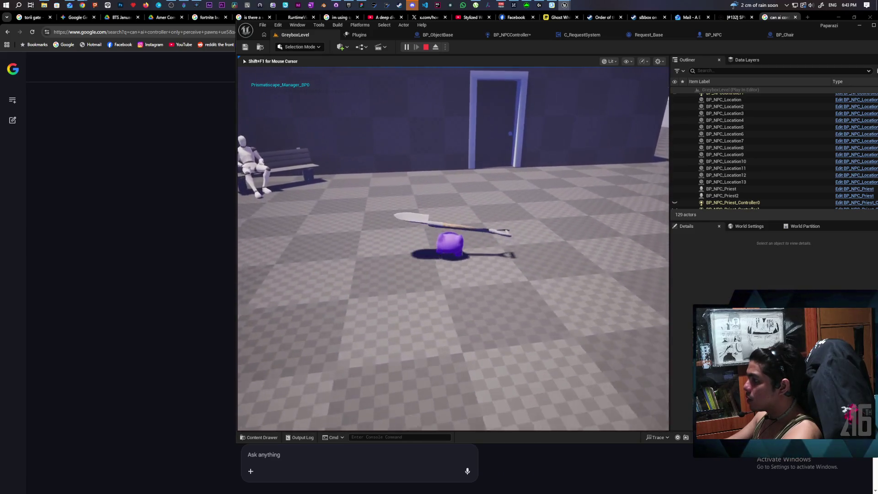
pyautogui.press('w')
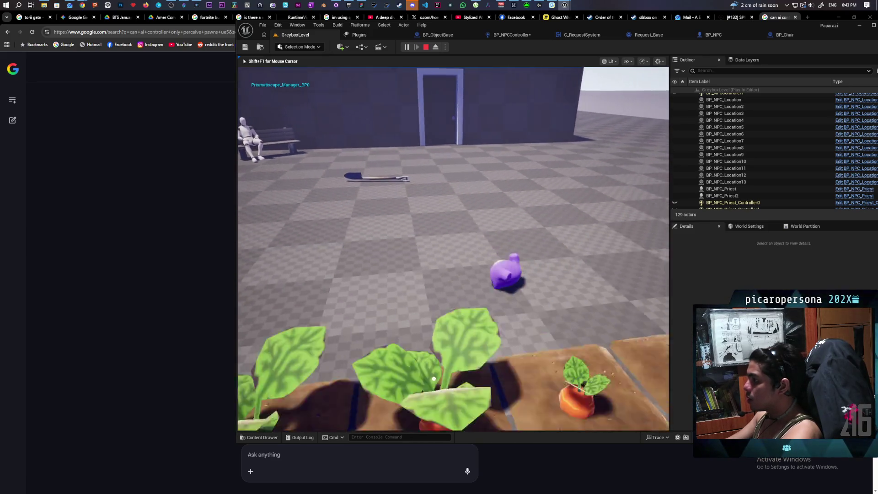
pyautogui.press('w')
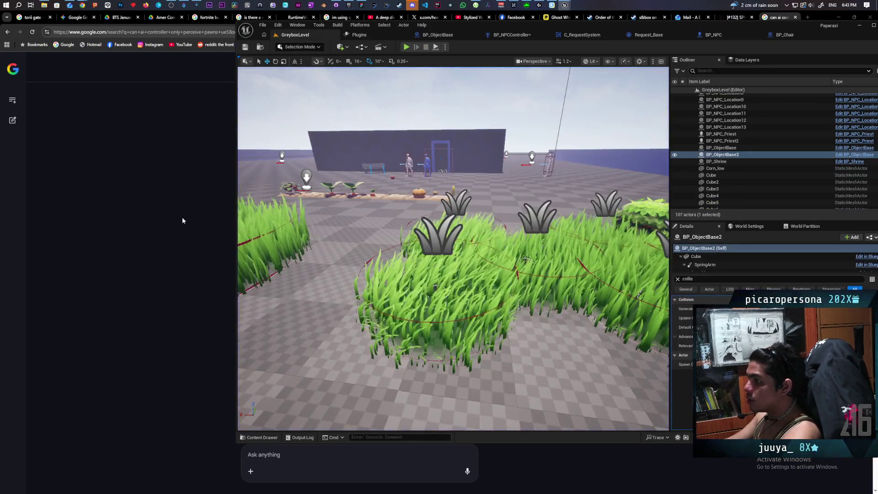
# Step: Glance at the search results, then return to the BP_ObjectBase blueprint
pyautogui.click(182, 217)
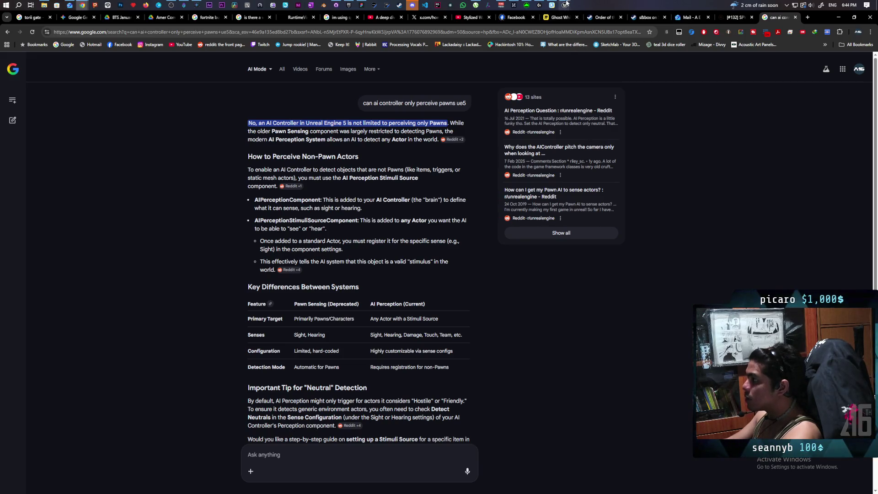
pyautogui.moveTo(566, 4)
pyautogui.click(549, 47)
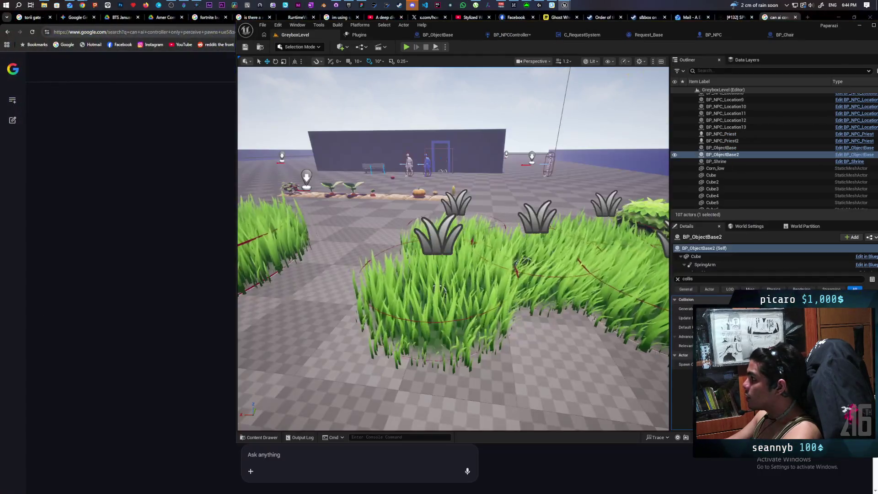
pyautogui.click(440, 36)
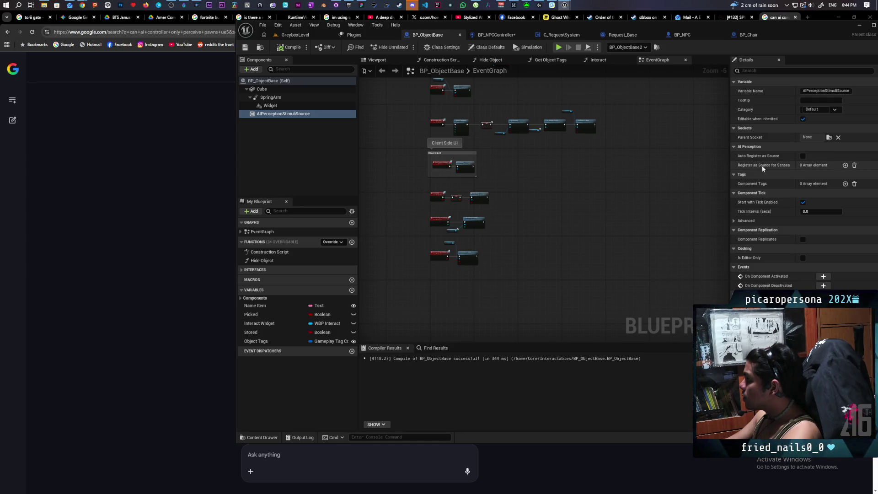
# Step: Add AISense_Sight as Index [0] of Register as Source for Senses
pyautogui.click(845, 166)
pyautogui.click(824, 176)
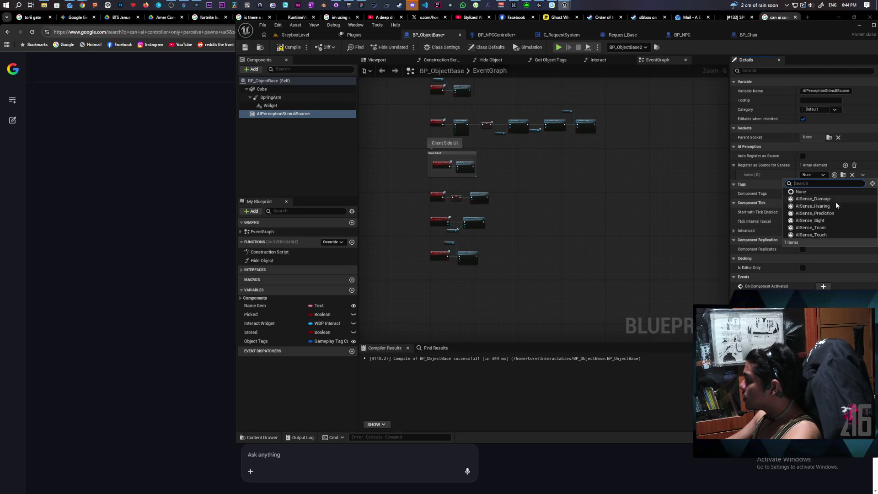
pyautogui.click(839, 221)
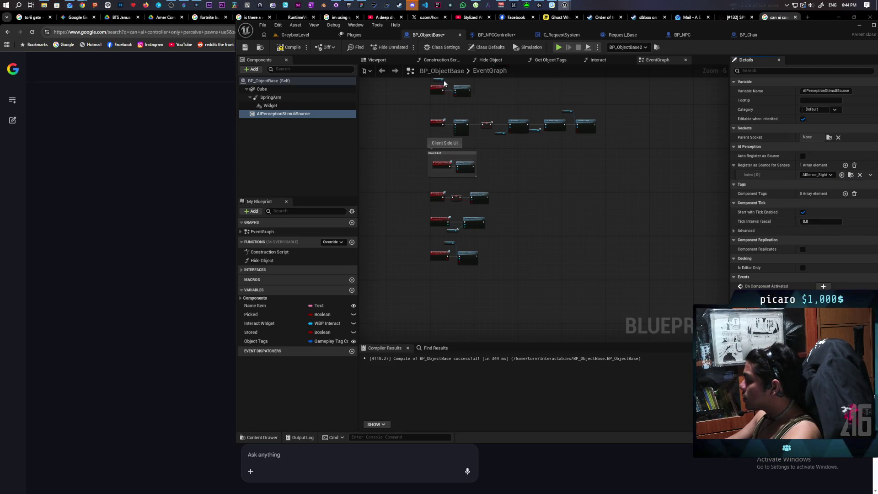
# Step: Save the blueprint, start a play test, then walk to the shovel, pick it up, drop it and retrieve it
pyautogui.click(245, 48)
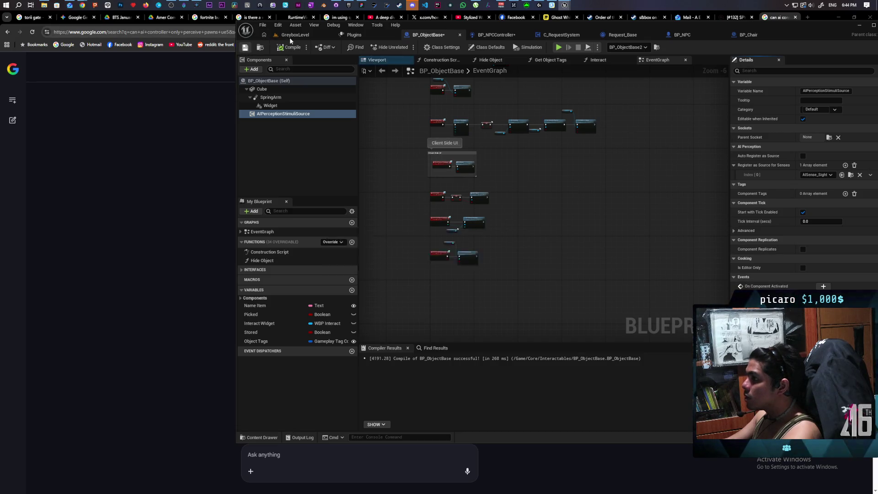
pyautogui.hotkey('alt', 'p')
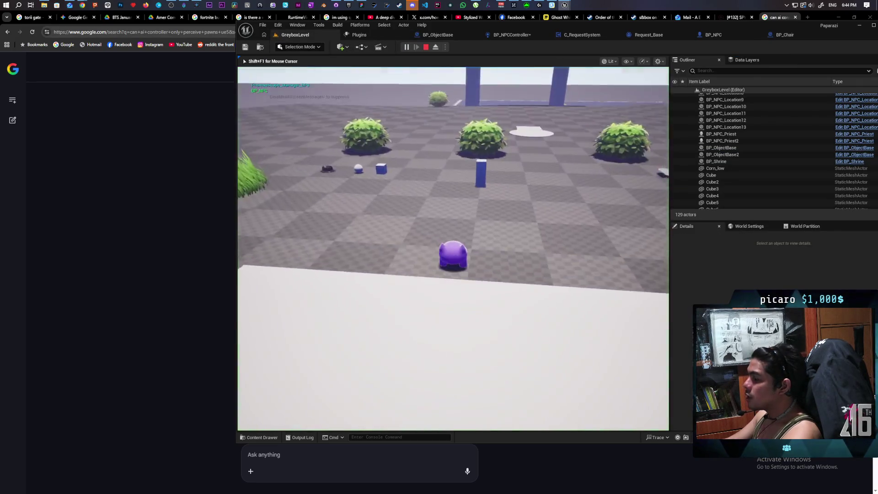
pyautogui.press('w')
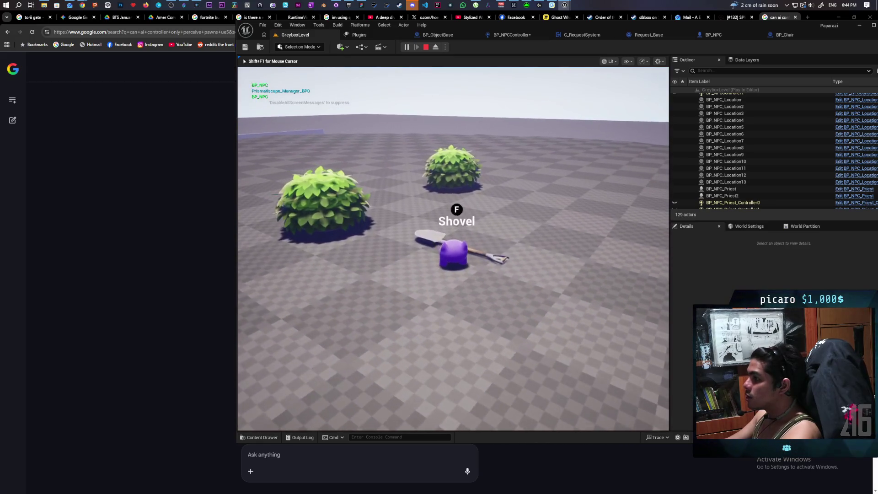
pyautogui.press('w')
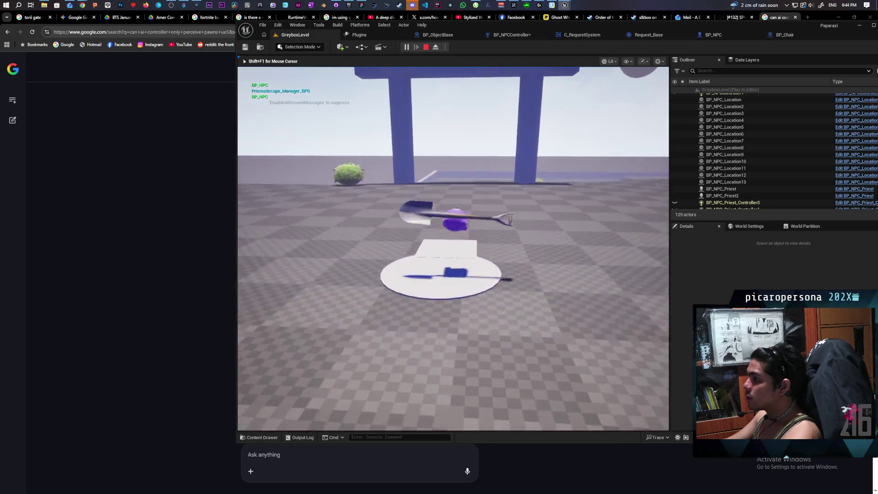
pyautogui.press('space')
pyautogui.press('w')
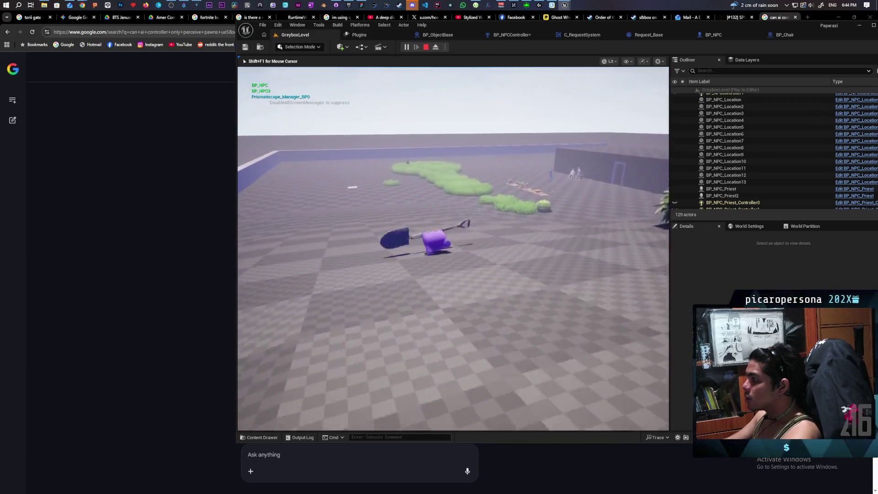
pyautogui.press('e')
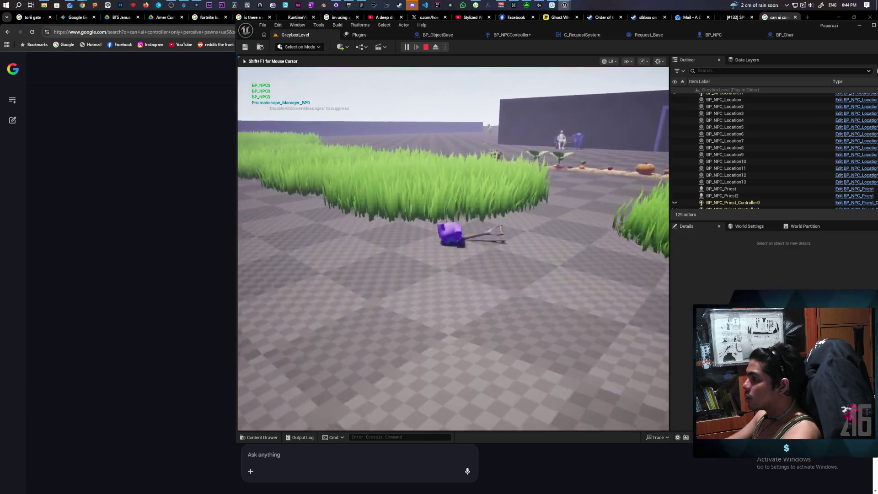
# Step: Walk the character back and forth through the tall grass near the crops, then stop playing
pyautogui.press('w')
pyautogui.press('w')
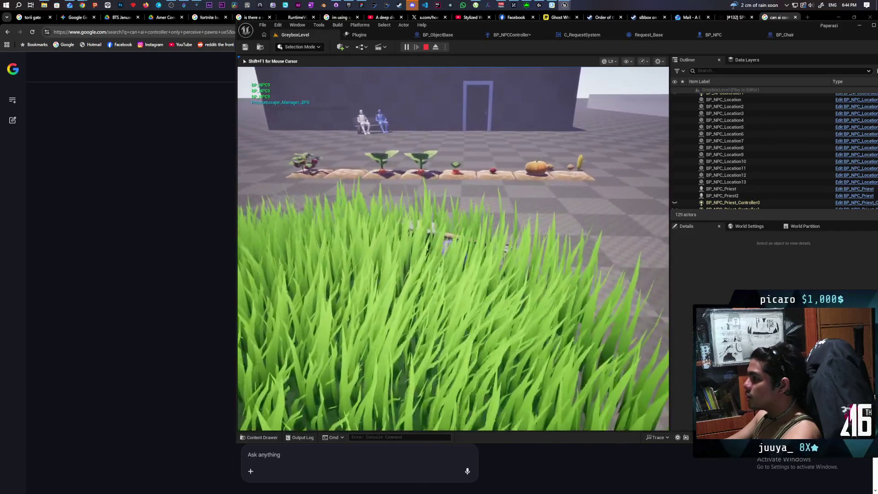
pyautogui.press('a')
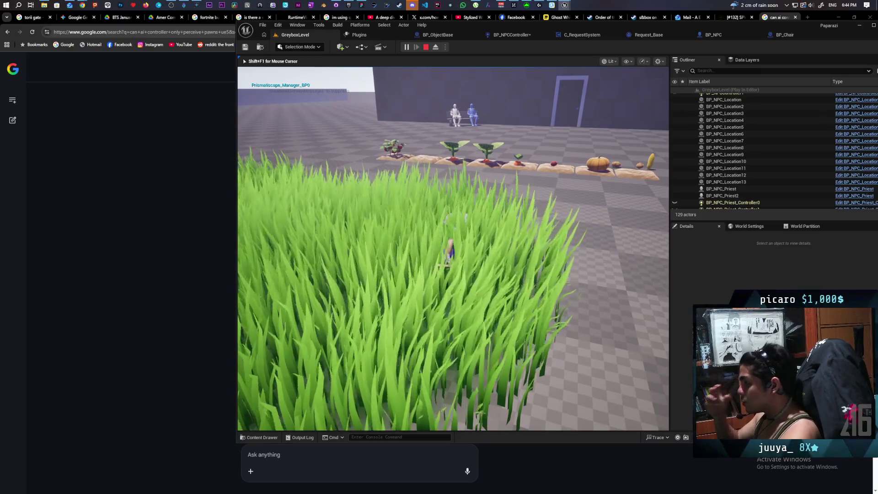
pyautogui.press('w')
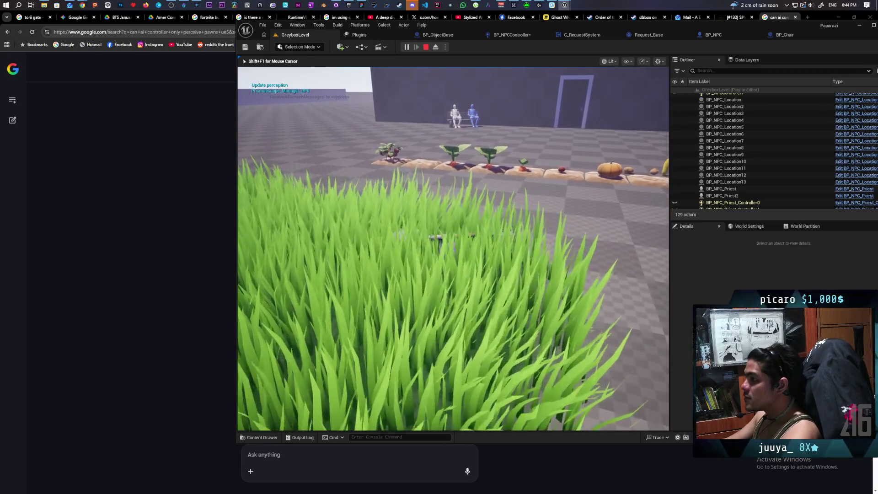
pyautogui.press('d')
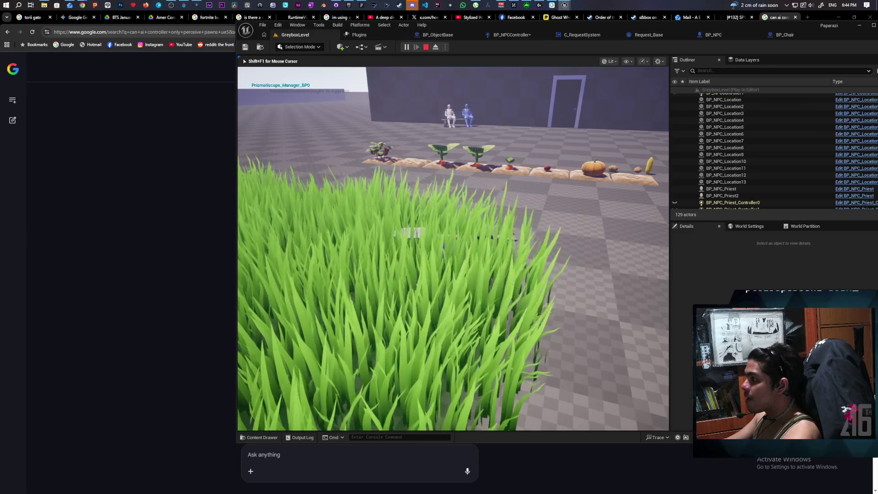
pyautogui.press('a')
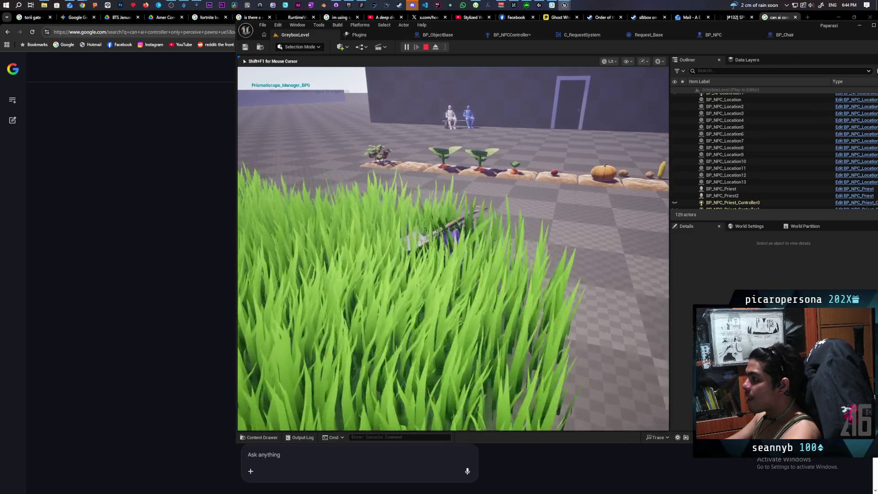
pyautogui.press('w')
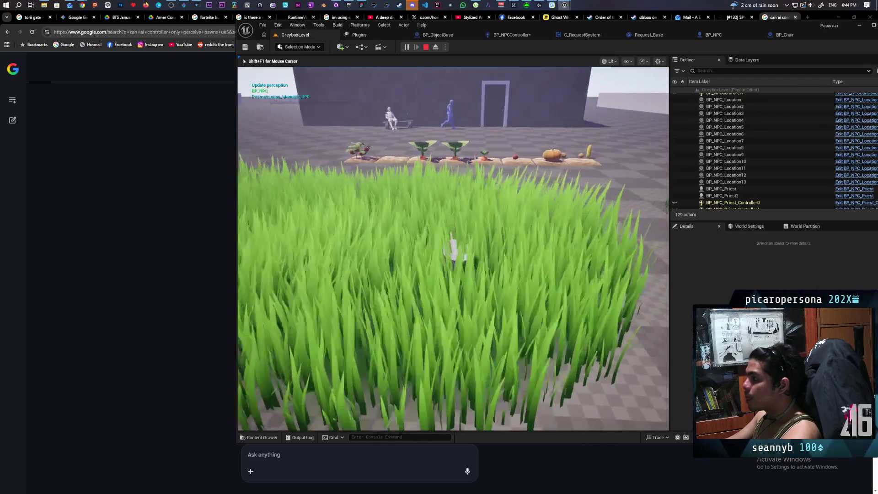
pyautogui.press('d')
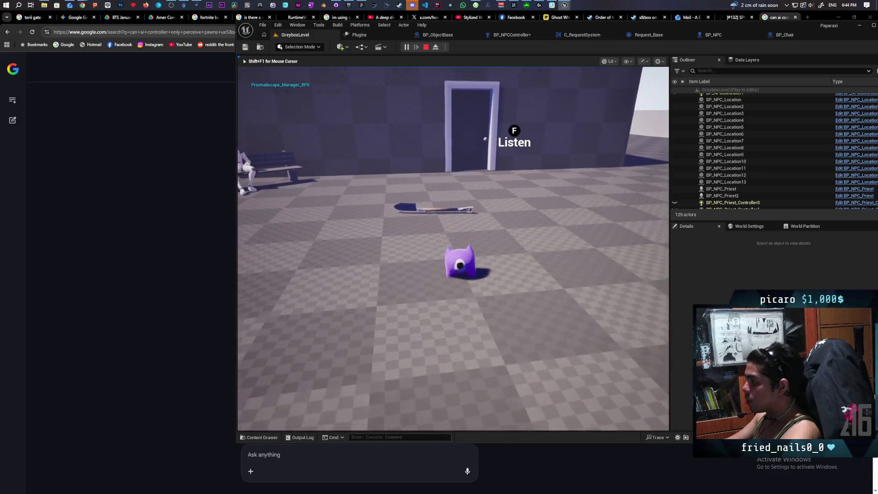
pyautogui.press('s')
pyautogui.press('s')
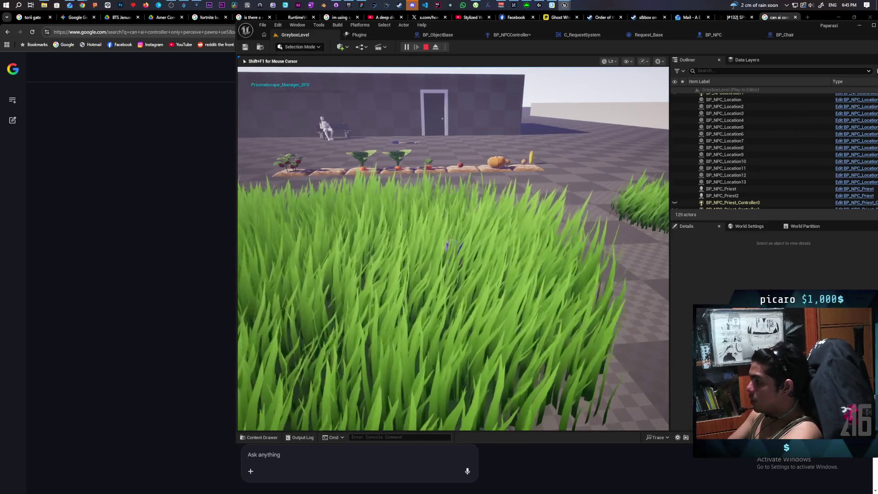
pyautogui.press('Escape')
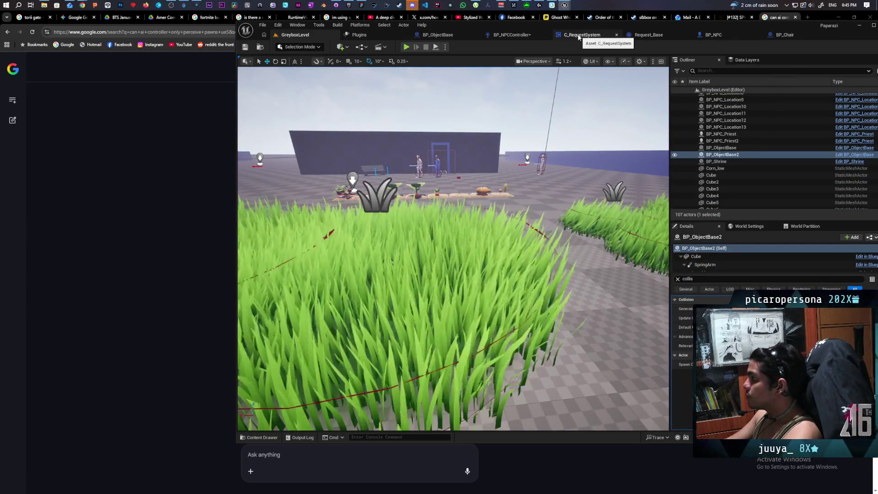
# Step: Tick Auto Register as Source on BP_ObjectBase's AIPerceptionStimuliSource, keep AISense_Sight, and compile-save
pyautogui.click(516, 36)
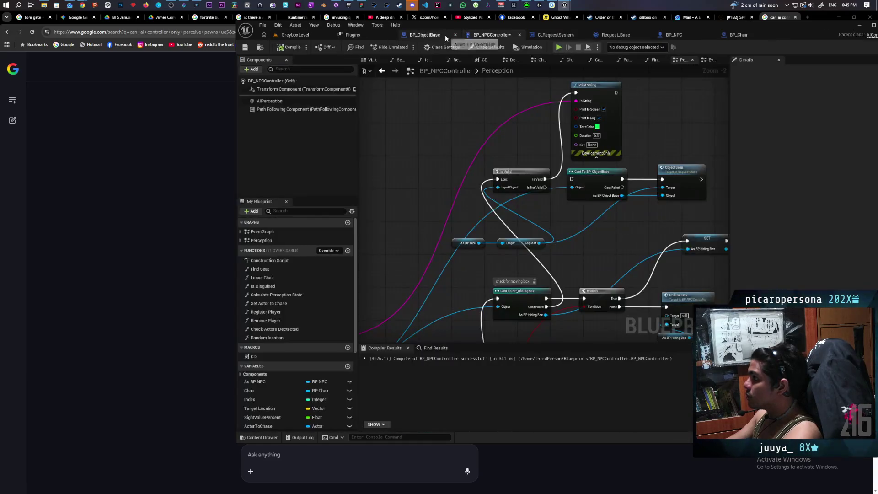
pyautogui.click(445, 35)
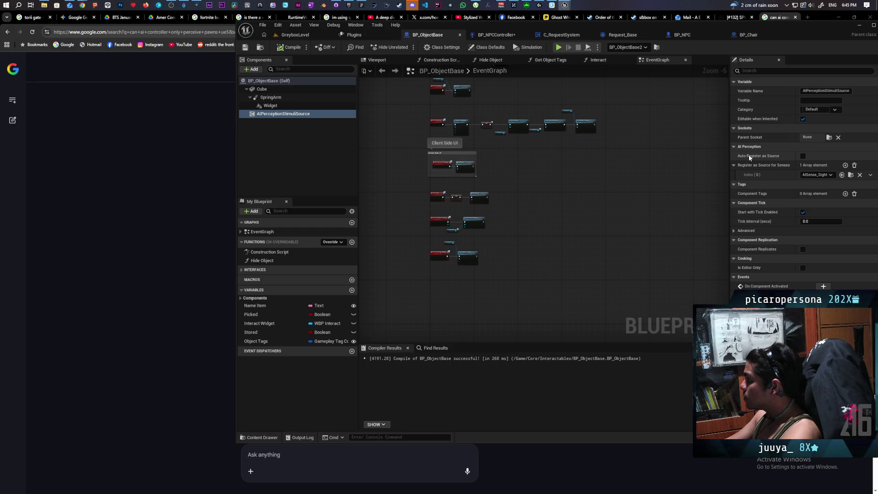
pyautogui.click(803, 156)
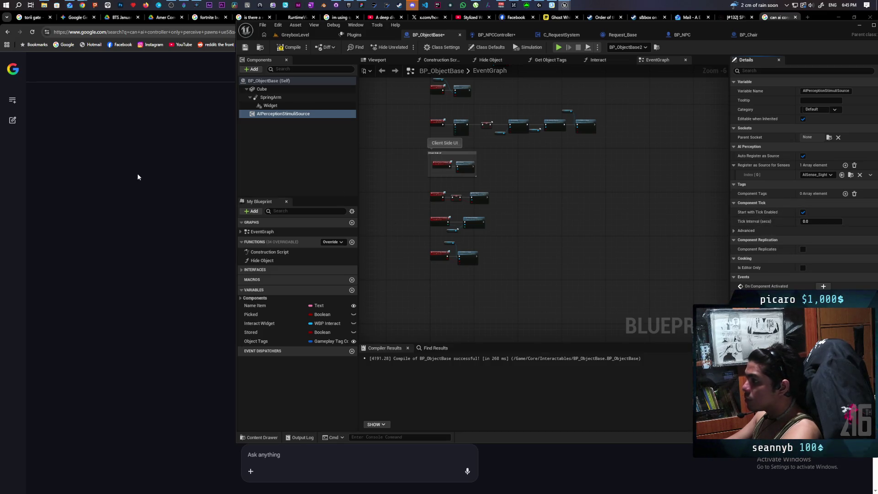
pyautogui.click(247, 47)
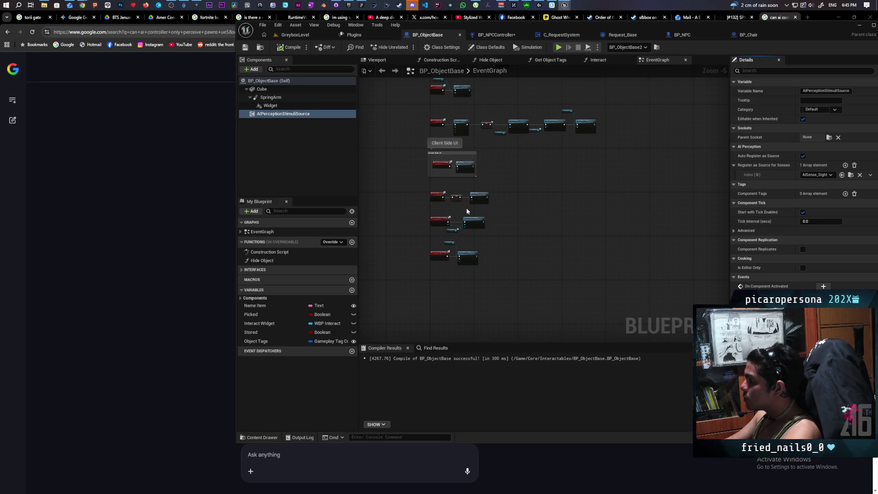
pyautogui.click(826, 177)
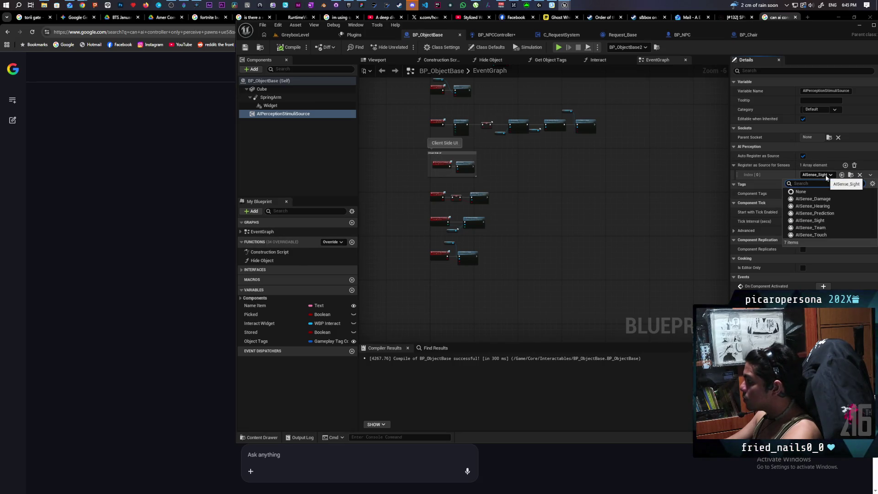
pyautogui.click(780, 173)
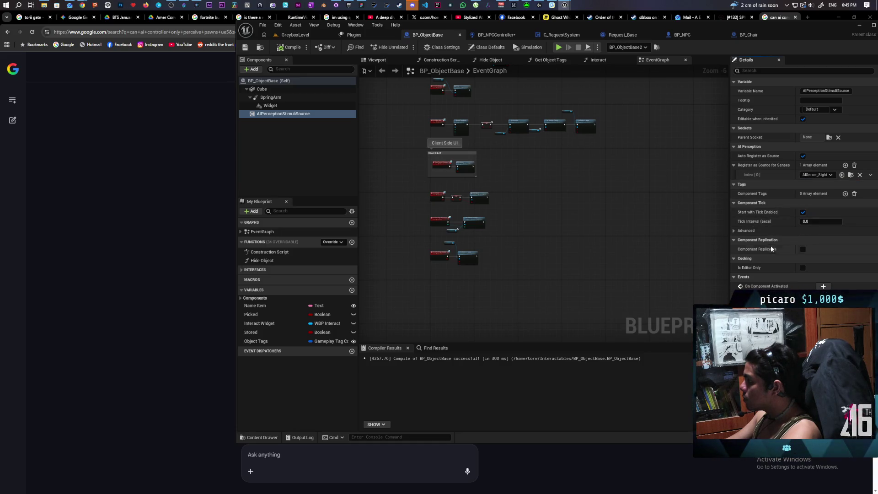
pyautogui.click(295, 35)
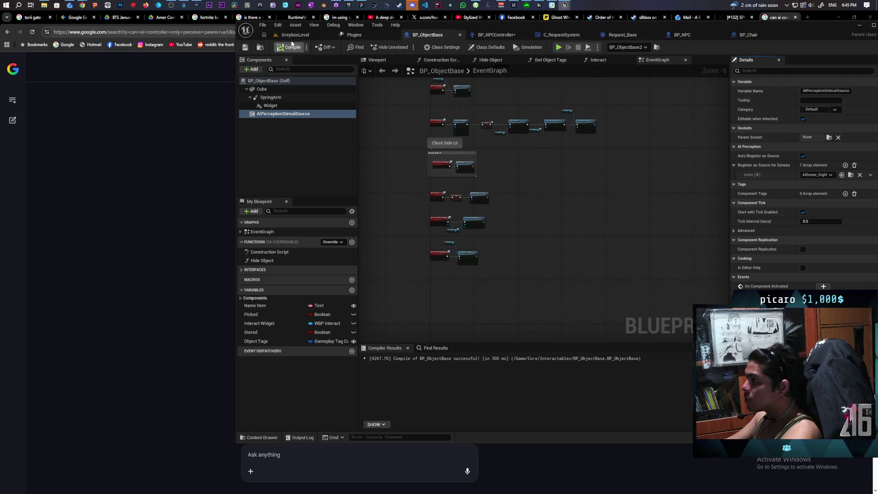
# Step: Play GreyboxLevel, walk the character onto the shovel, then end the session
pyautogui.click(406, 47)
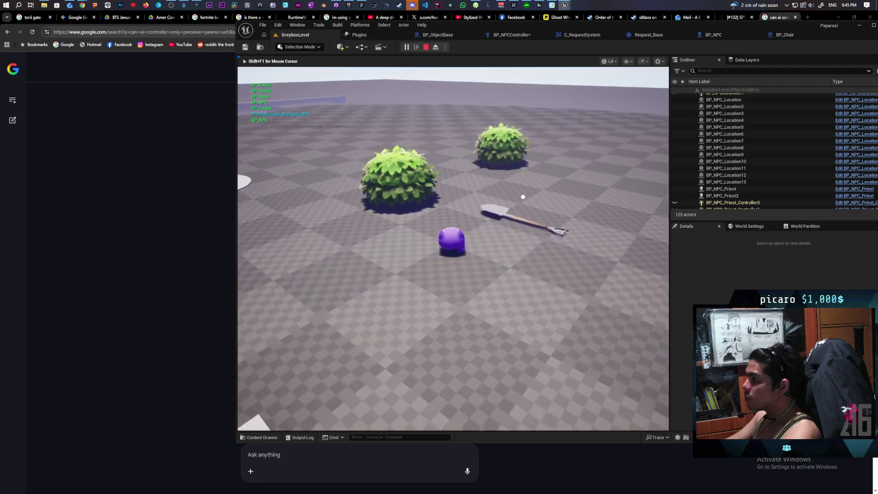
pyautogui.press('w')
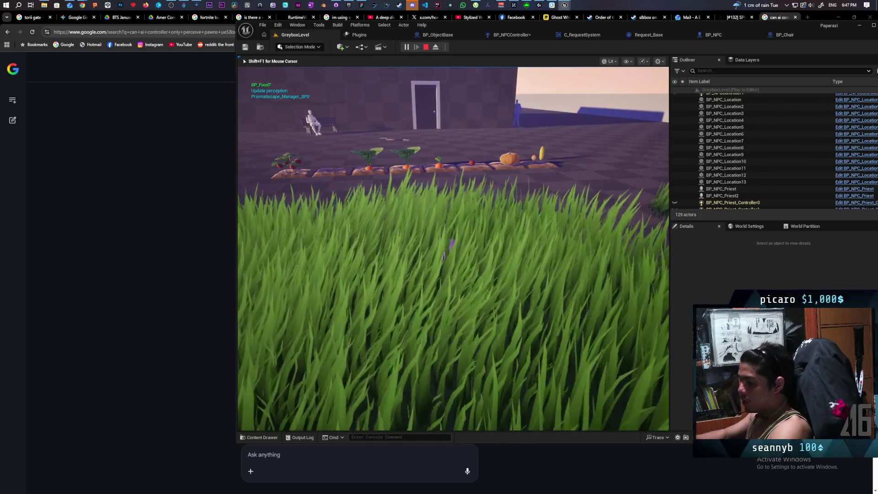
pyautogui.press('Escape')
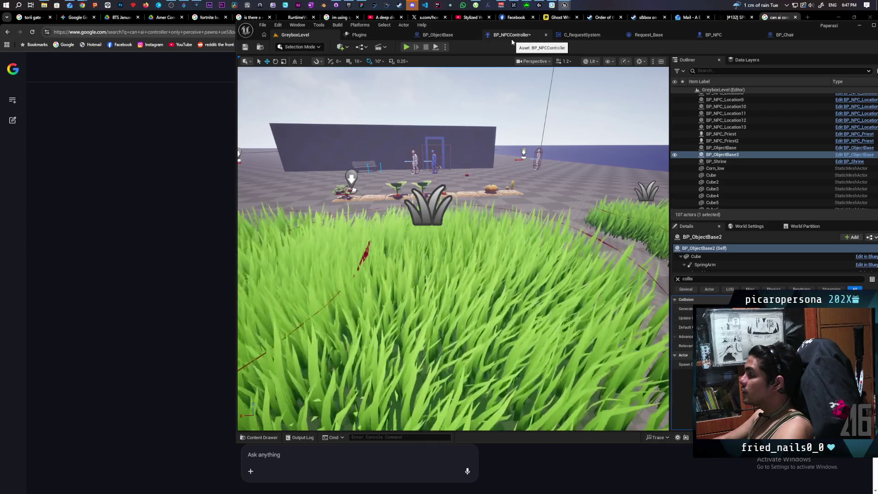
# Step: Wire BP_NPCController's Is Valid exec output into Cast To BP_ObjectBase in the Perception graph
pyautogui.click(512, 37)
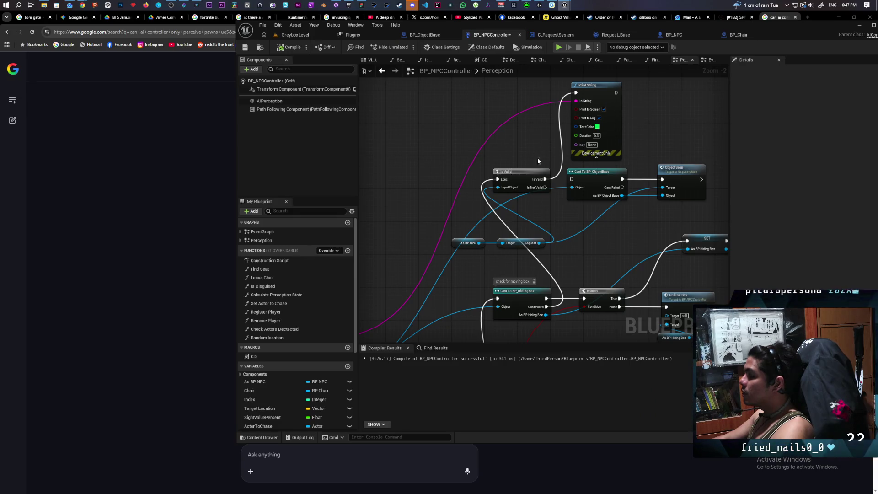
pyautogui.moveTo(545, 179); pyautogui.dragTo(571, 178)
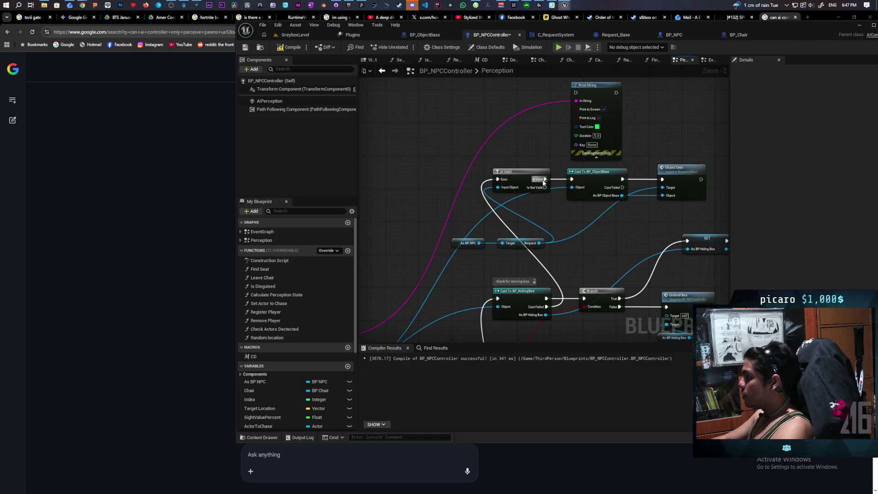
pyautogui.moveTo(545, 179)
pyautogui.mouseDown()
pyautogui.moveTo(566, 105)
pyautogui.moveTo(577, 106)
pyautogui.moveTo(532, 161)
pyautogui.mouseUp()
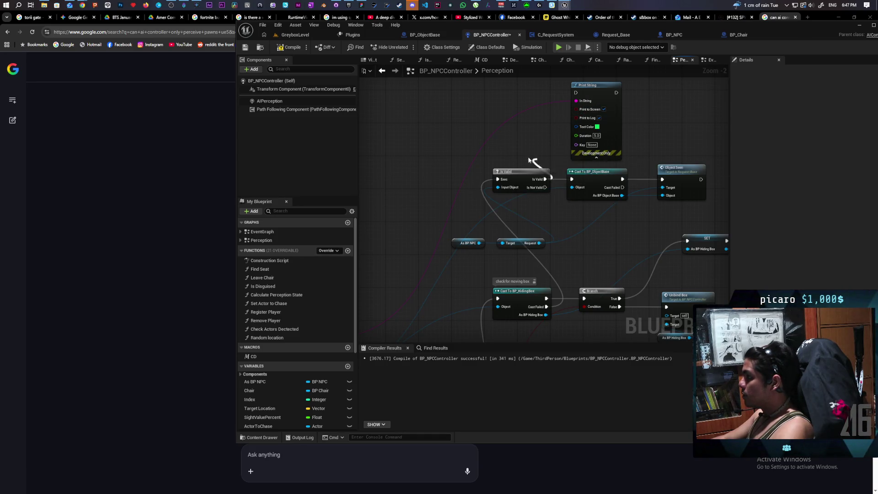
# Step: Run another GreyboxLevel play test to check the rewired NPC perception, then stop it
pyautogui.click(302, 36)
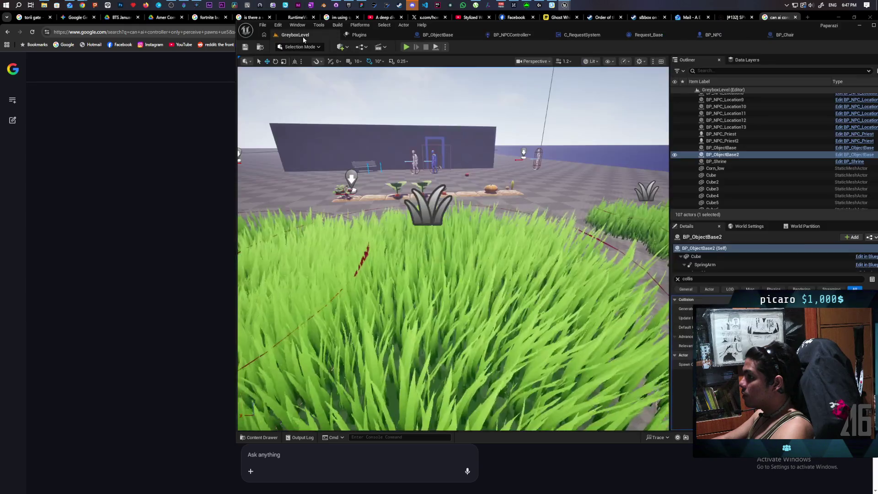
pyautogui.click(406, 47)
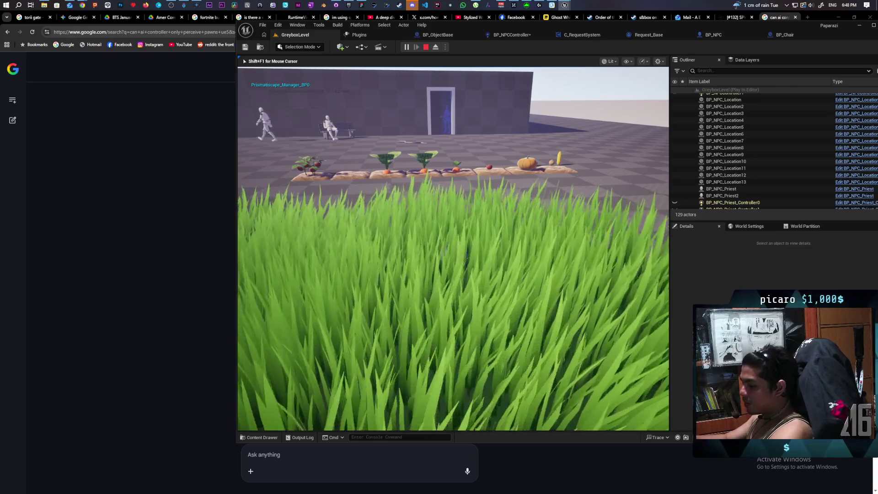
pyautogui.press('Escape')
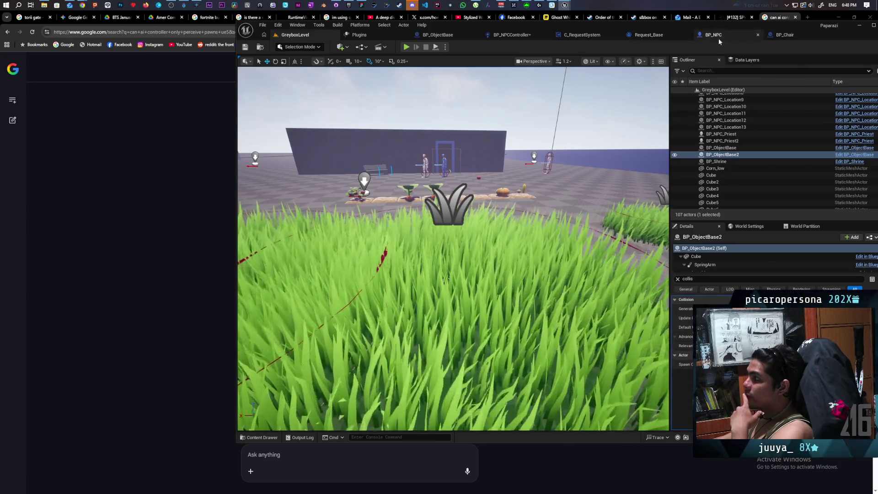
# Step: Look over BP_NPCController's Perception graph, zooming and panning, then return to GreyboxLevel
pyautogui.click(515, 37)
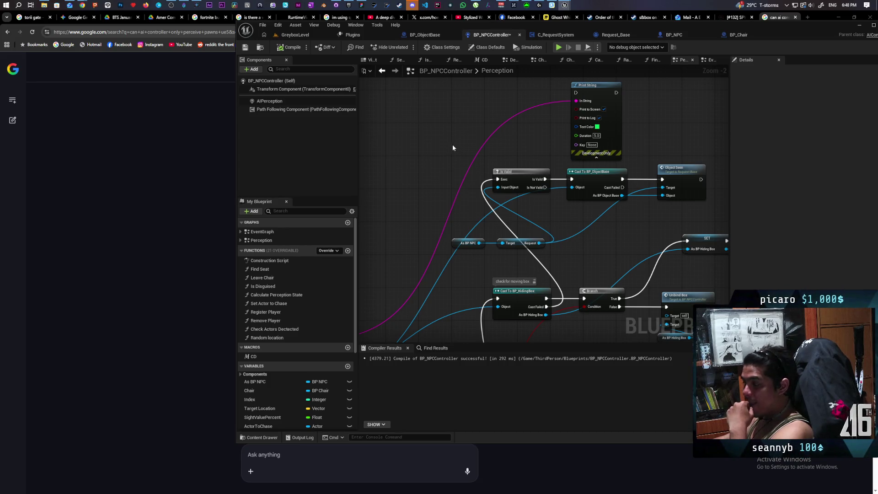
pyautogui.scroll(-5, 451, 145)
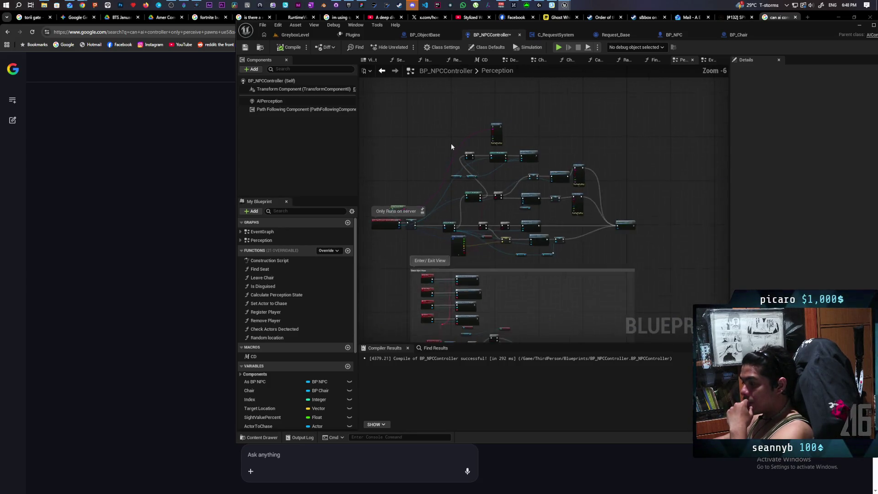
pyautogui.scroll(4, 450, 146)
pyautogui.scroll(-2, 450, 143)
pyautogui.moveTo(452, 144); pyautogui.dragTo(516, 125)
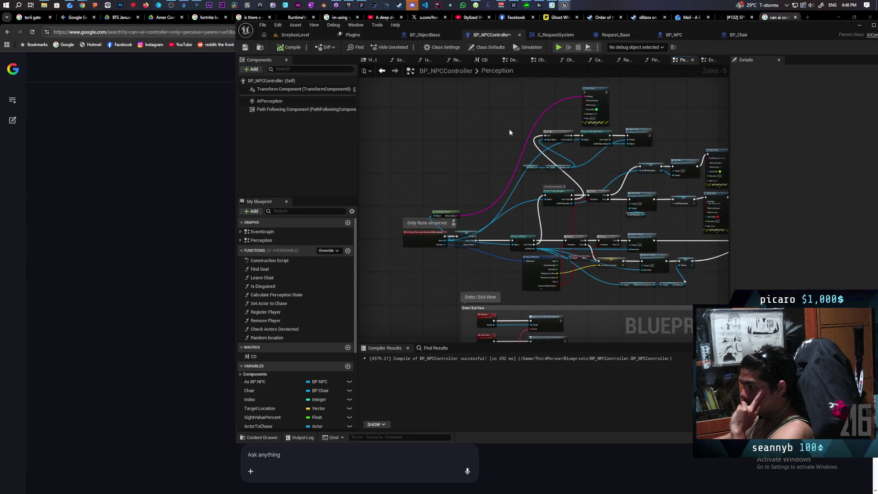
pyautogui.scroll(2, 508, 133)
pyautogui.scroll(-1, 507, 133)
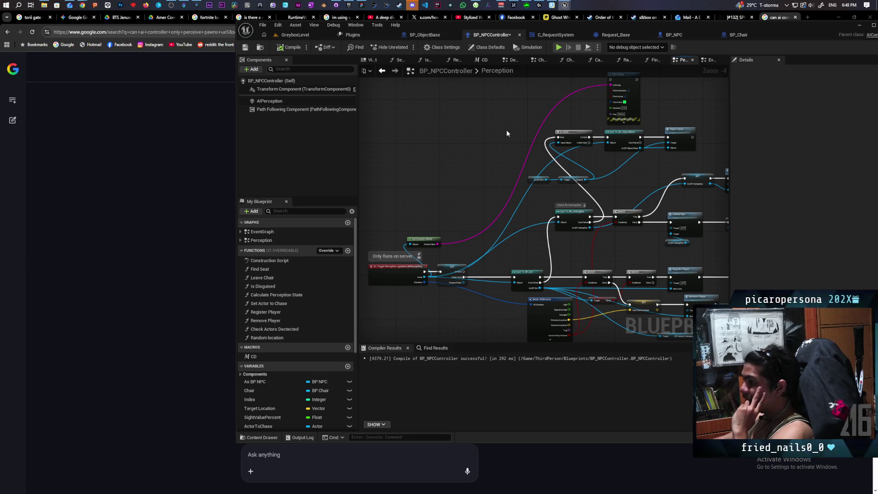
pyautogui.scroll(-3, 506, 133)
pyautogui.scroll(2, 506, 133)
pyautogui.scroll(-2, 506, 133)
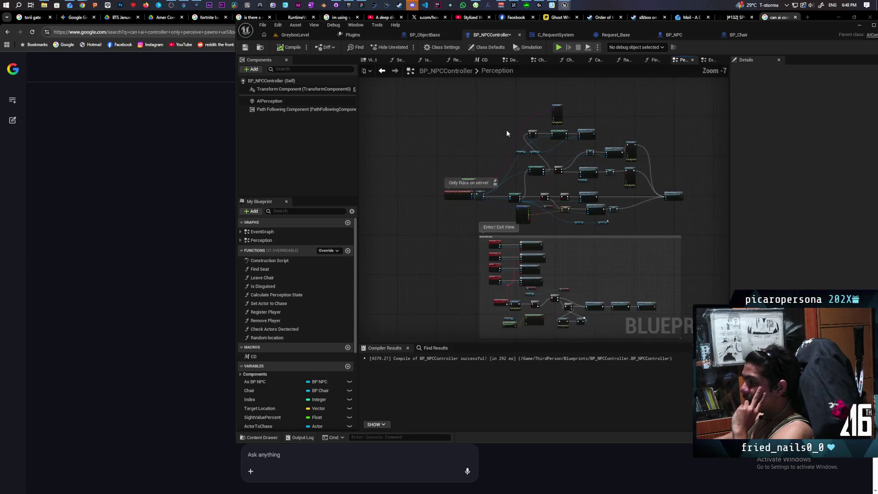
pyautogui.scroll(3, 506, 133)
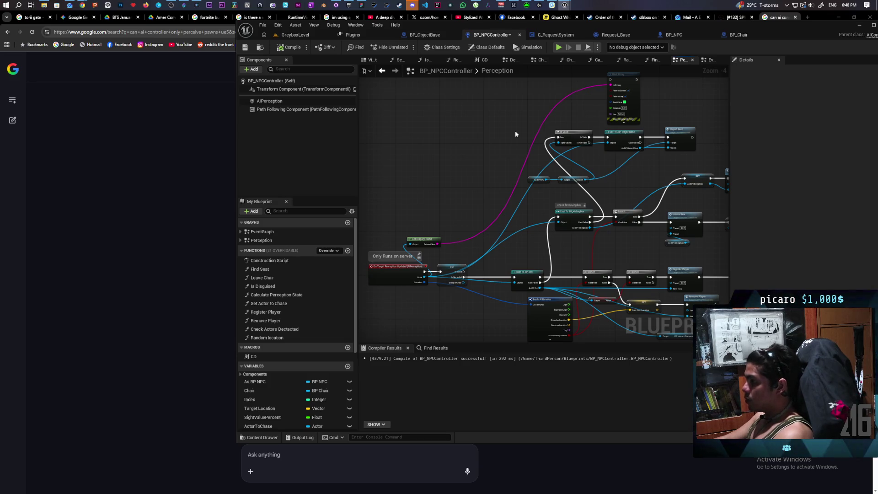
pyautogui.scroll(-3, 515, 127)
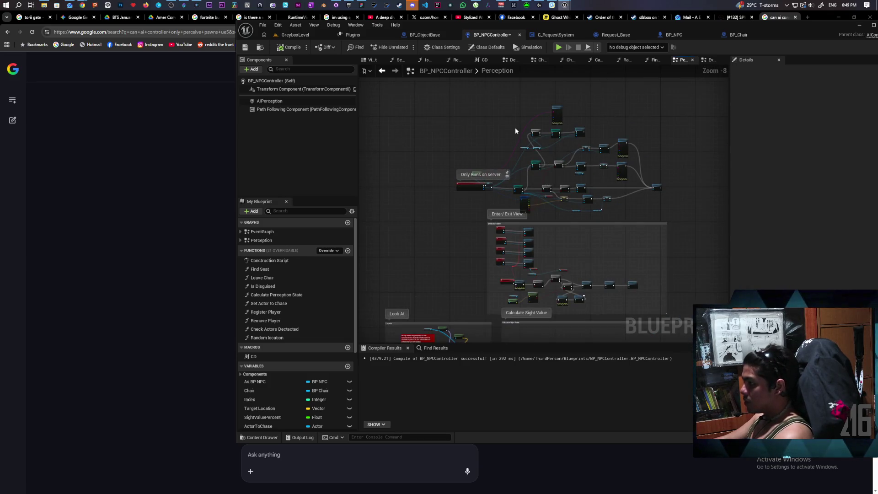
pyautogui.scroll(3, 515, 127)
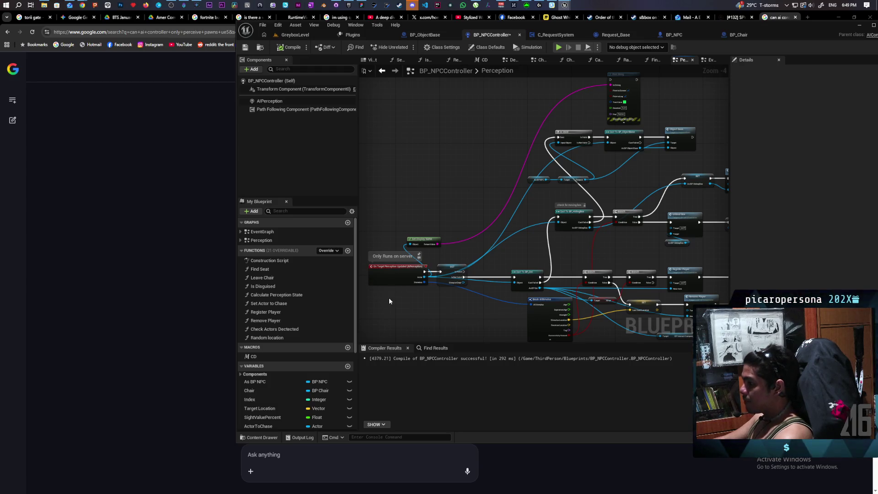
pyautogui.scroll(-5, 302, 401)
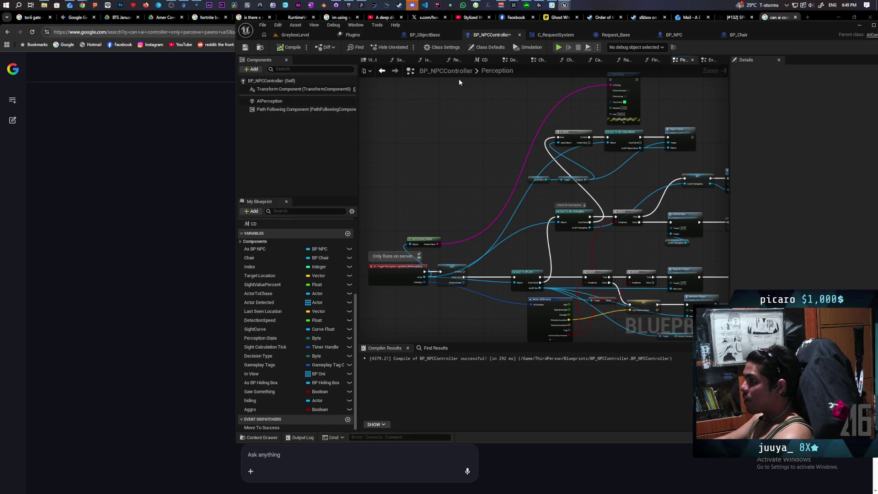
pyautogui.click(315, 36)
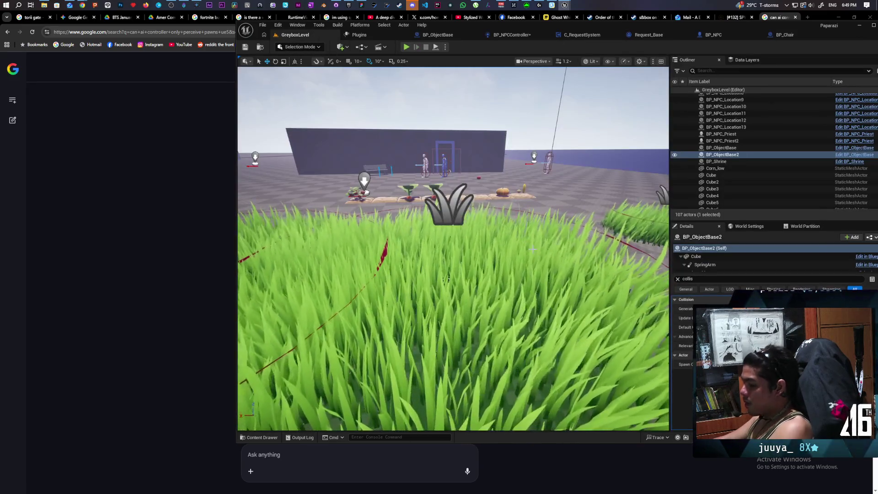
# Step: Frame the blue doorway and inspect its BP_DoorSmartLink4 smart link and nav modifier volume
pyautogui.press('f')
pyautogui.scroll(-3, 460, 264)
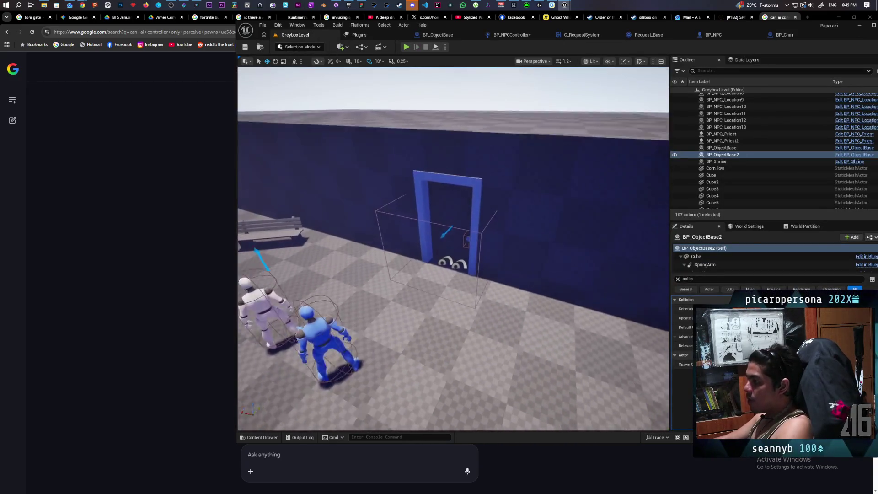
pyautogui.scroll(3, 460, 265)
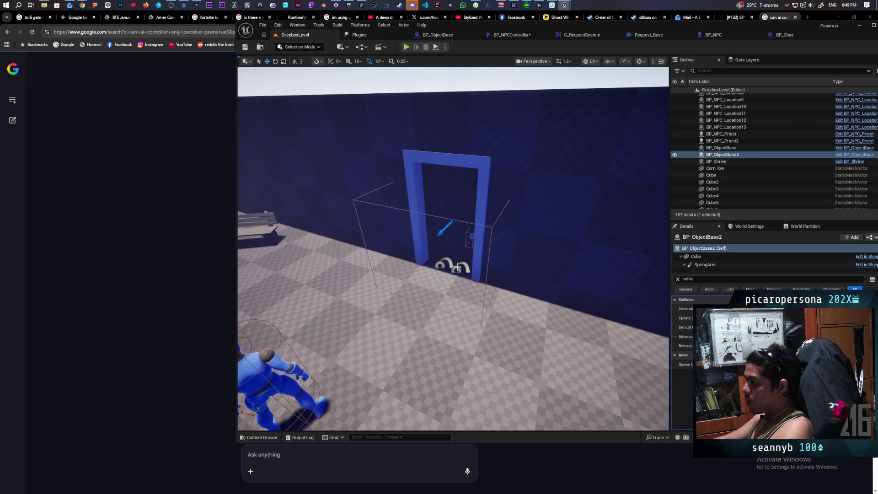
pyautogui.click(456, 267)
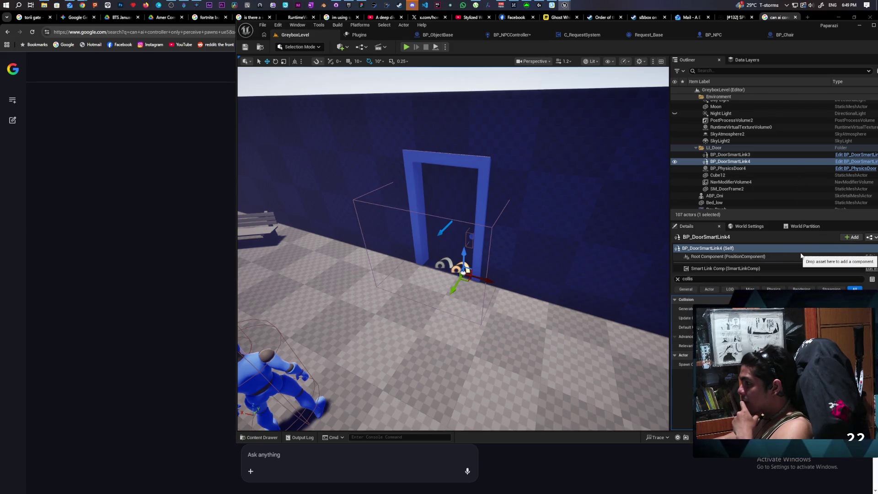
pyautogui.click(492, 226)
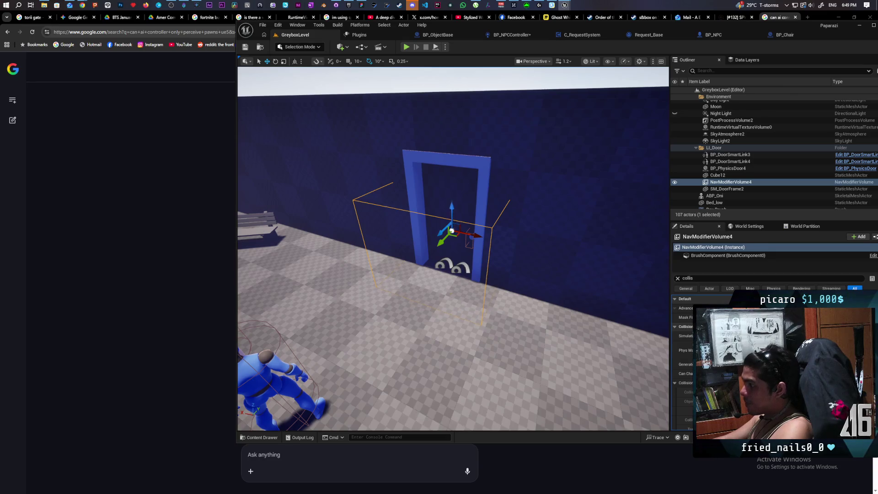
pyautogui.click(460, 266)
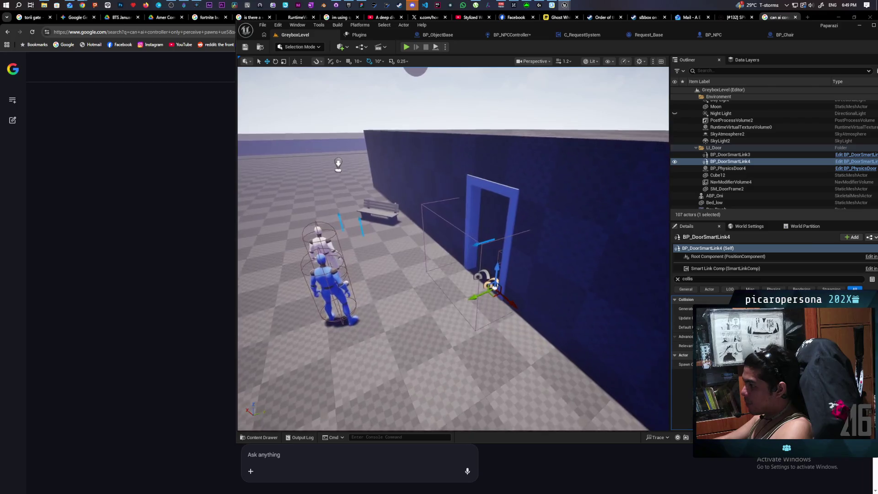
# Step: Toggle the navmesh overlay on the floor, then open BP_DoorSmartLink3's blueprint for editing
pyautogui.click(470, 341)
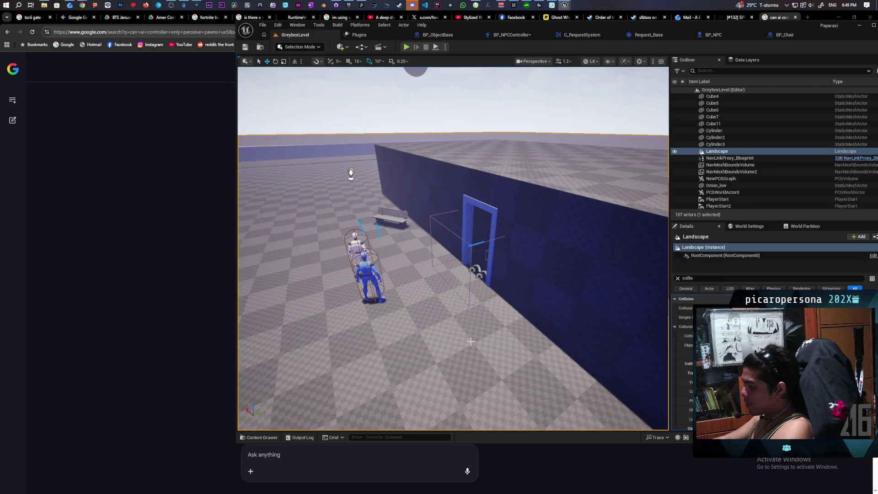
pyautogui.press('p')
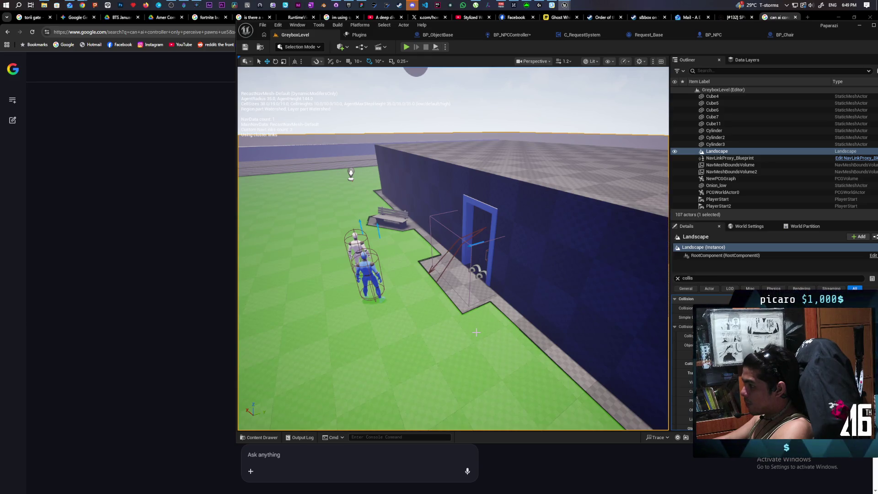
pyautogui.press('p')
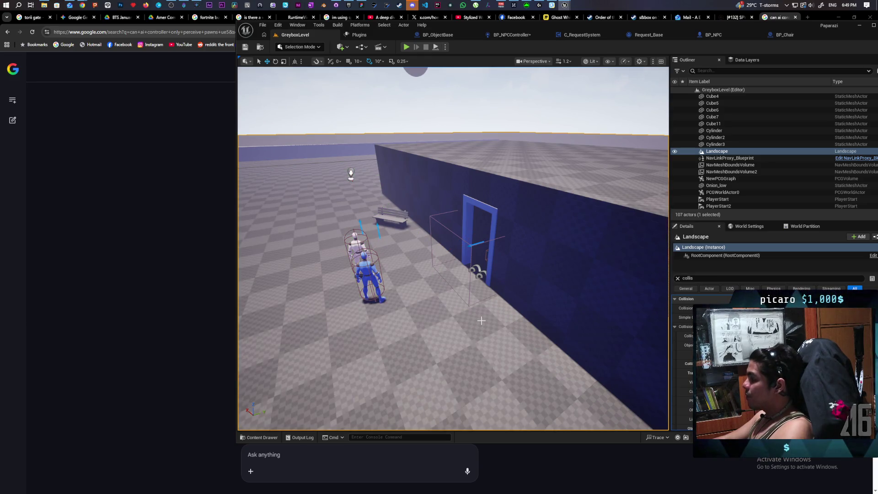
pyautogui.click(478, 270)
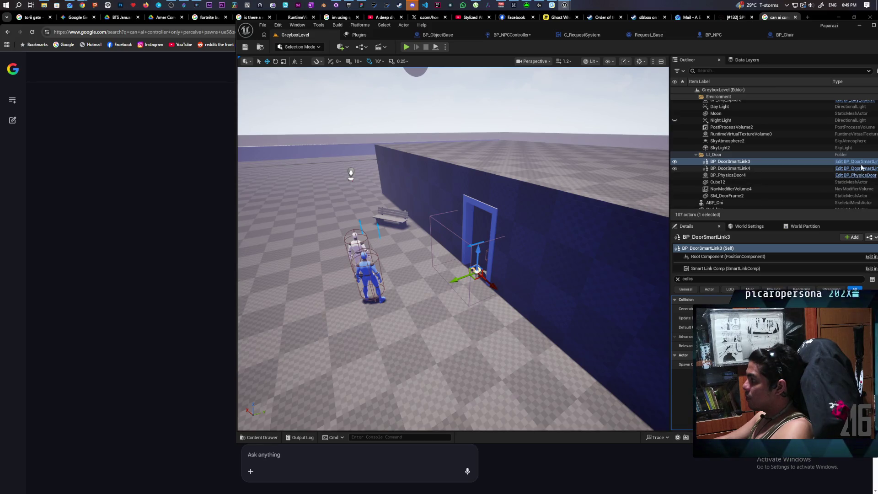
pyautogui.click(844, 162)
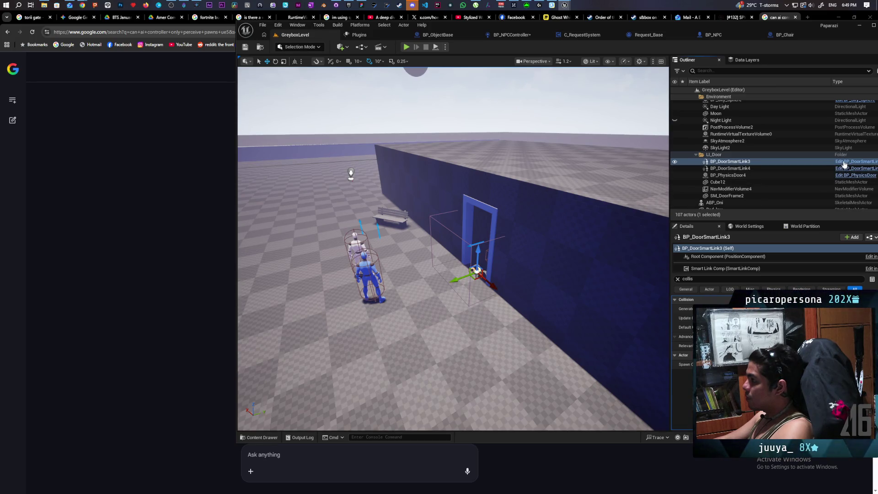
pyautogui.moveTo(605, 255)
pyautogui.mouseDown()
pyautogui.moveTo(539, 288)
pyautogui.moveTo(472, 289)
pyautogui.moveTo(415, 265)
pyautogui.moveTo(525, 274)
pyautogui.moveTo(457, 282)
pyautogui.moveTo(663, 269)
pyautogui.moveTo(699, 256)
pyautogui.moveTo(623, 271)
pyautogui.moveTo(693, 271)
pyautogui.moveTo(647, 282)
pyautogui.mouseUp()
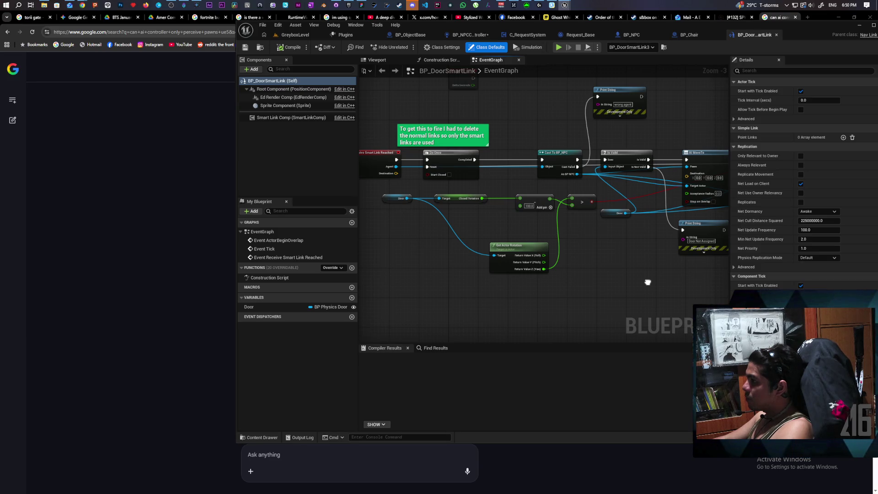
pyautogui.moveTo(647, 282); pyautogui.dragTo(684, 280)
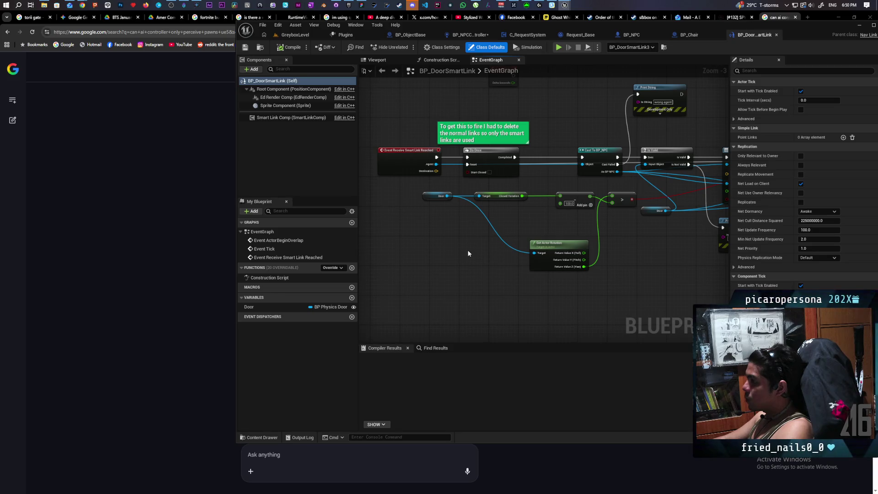
pyautogui.moveTo(547, 270)
pyautogui.mouseDown()
pyautogui.moveTo(411, 282)
pyautogui.moveTo(591, 286)
pyautogui.moveTo(635, 273)
pyautogui.moveTo(678, 276)
pyautogui.moveTo(556, 302)
pyautogui.mouseUp()
pyautogui.moveTo(509, 208); pyautogui.dragTo(509, 207)
pyautogui.scroll(2, 580, 216)
pyautogui.scroll(1, 585, 220)
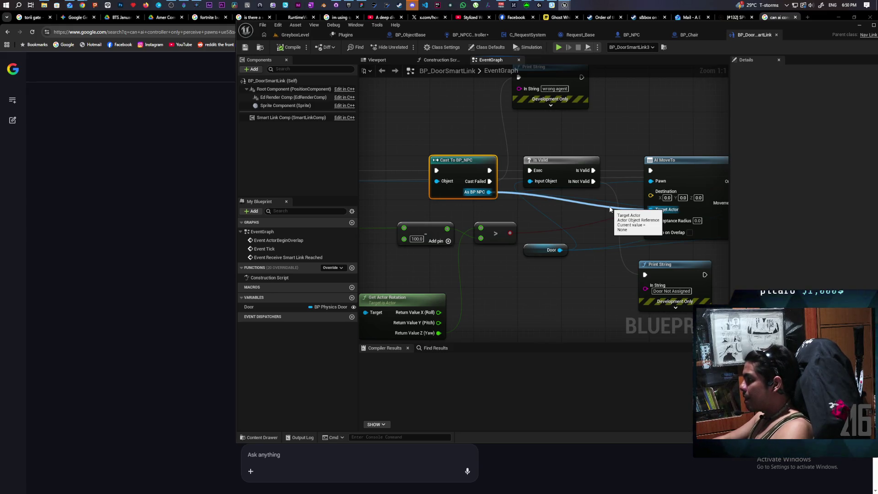
pyautogui.moveTo(610, 210); pyautogui.dragTo(306, 236)
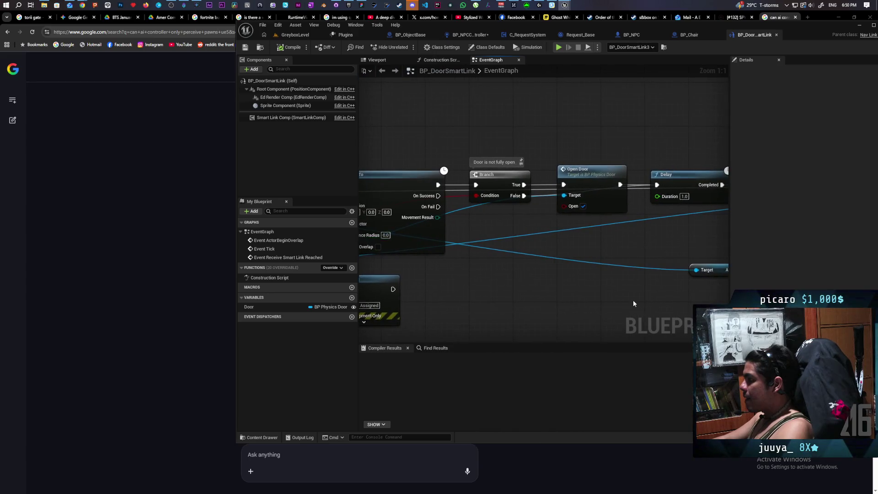
pyautogui.moveTo(633, 299)
pyautogui.mouseDown()
pyautogui.moveTo(509, 280)
pyautogui.moveTo(707, 272)
pyautogui.moveTo(487, 264)
pyautogui.mouseUp()
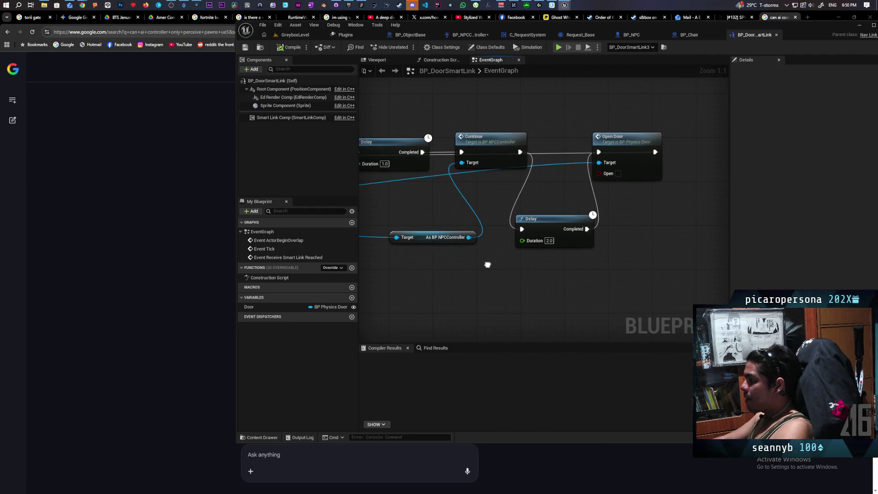
pyautogui.moveTo(487, 264)
pyautogui.mouseDown()
pyautogui.moveTo(602, 244)
pyautogui.moveTo(558, 244)
pyautogui.moveTo(627, 245)
pyautogui.moveTo(556, 238)
pyautogui.mouseUp()
pyautogui.scroll(-3, 602, 245)
pyautogui.scroll(-2, 557, 238)
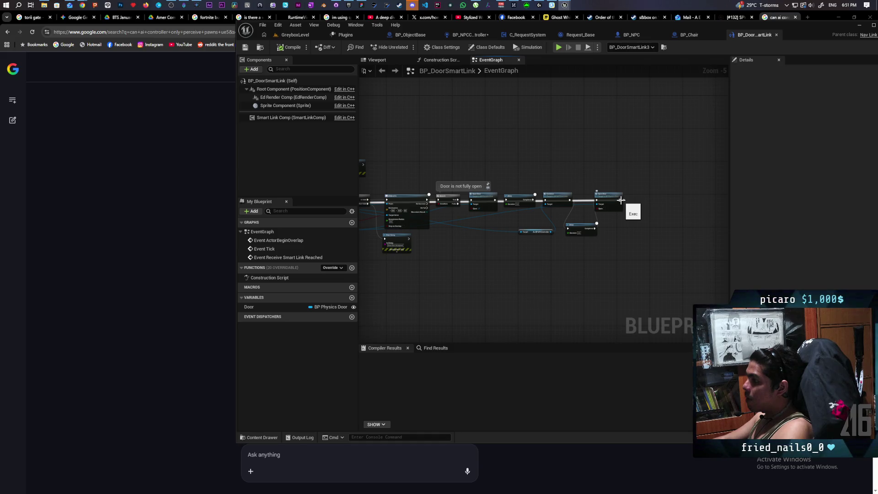
pyautogui.scroll(-1, 621, 200)
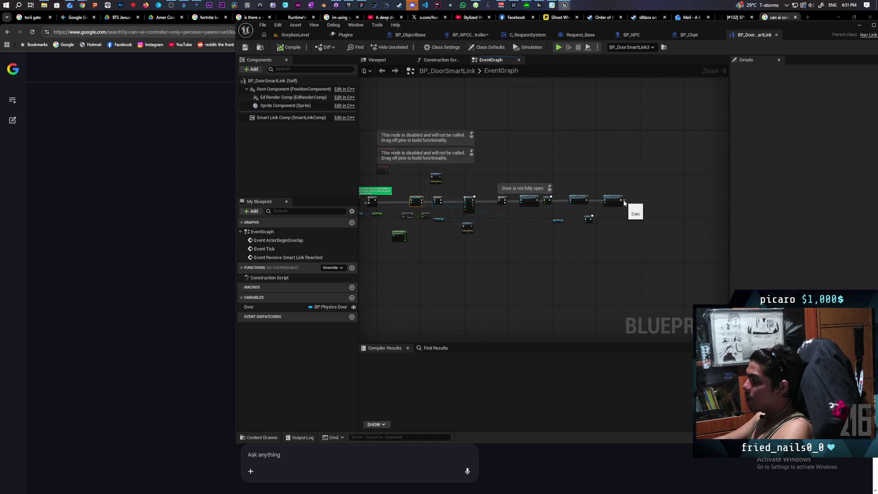
pyautogui.scroll(3, 624, 203)
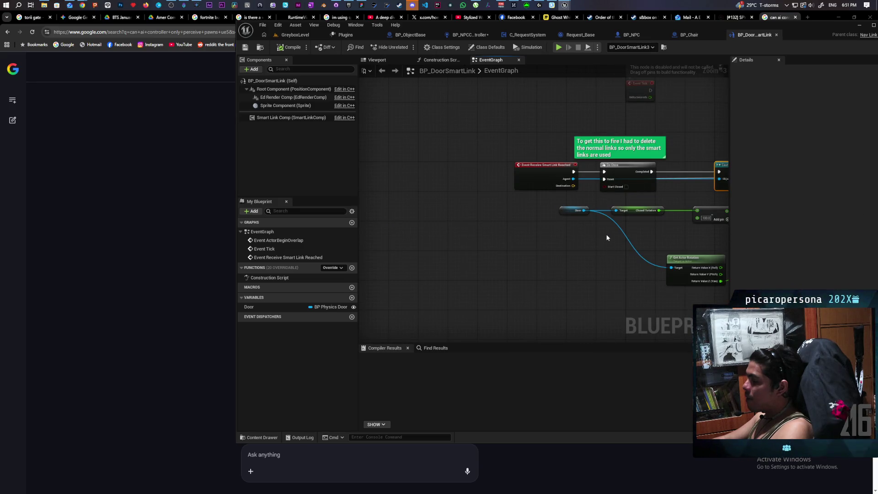
pyautogui.moveTo(606, 234)
pyautogui.mouseDown()
pyautogui.moveTo(469, 232)
pyautogui.moveTo(521, 241)
pyautogui.mouseUp()
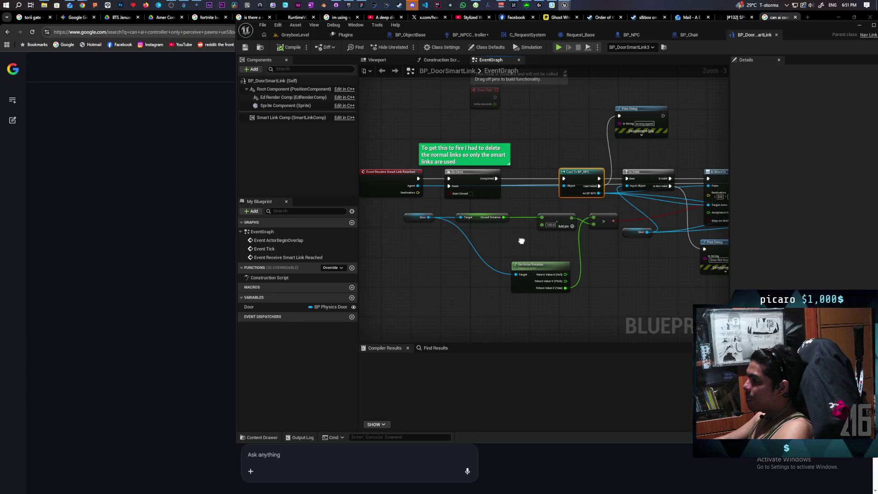
pyautogui.moveTo(521, 241); pyautogui.dragTo(439, 242)
pyautogui.moveTo(700, 270); pyautogui.dragTo(578, 265)
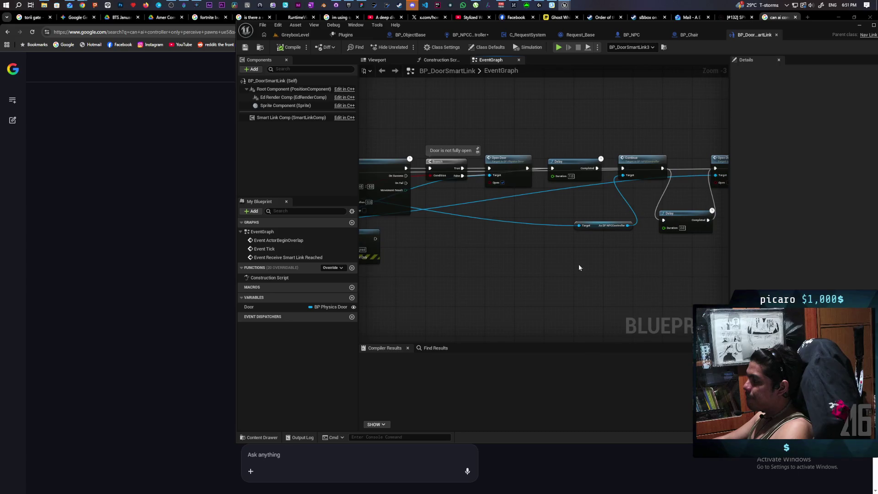
pyautogui.moveTo(651, 262); pyautogui.dragTo(586, 265)
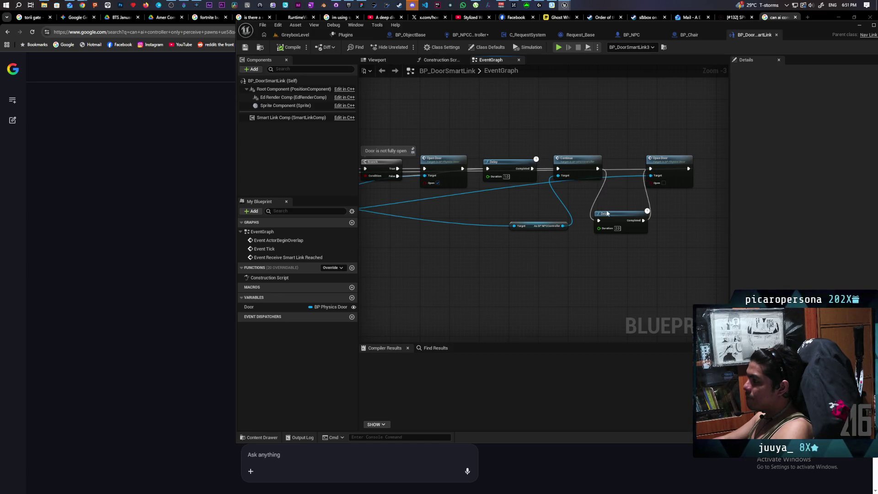
pyautogui.click(539, 226)
pyautogui.moveTo(552, 257); pyautogui.dragTo(582, 253)
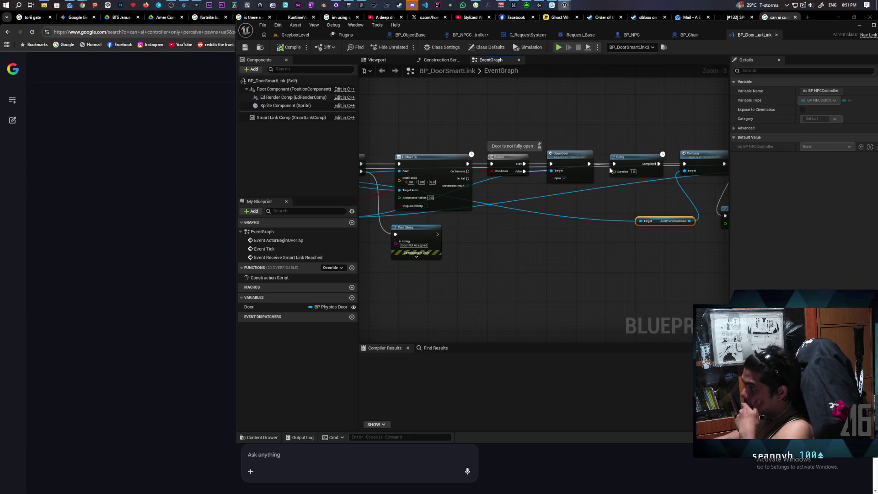
# Step: Review the smart link's Delay, Open Door and Continue nodes, then switch to BP_NPC
pyautogui.moveTo(635, 185); pyautogui.dragTo(507, 192)
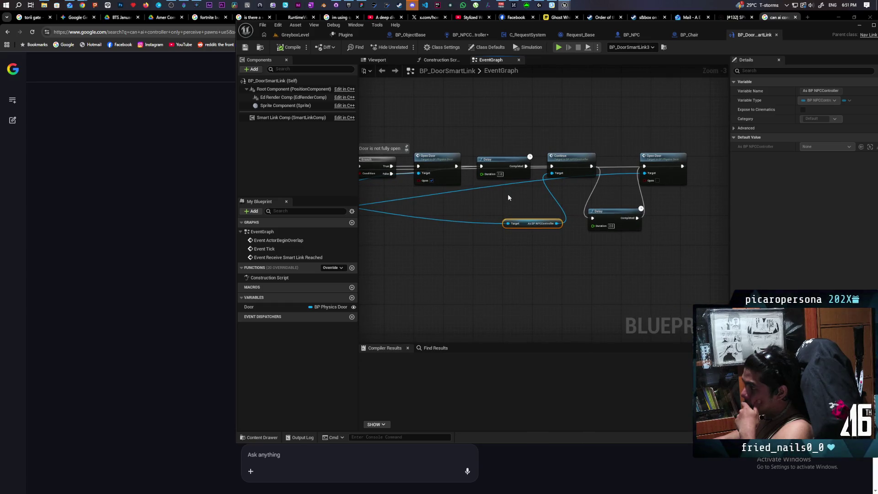
pyautogui.scroll(3, 521, 194)
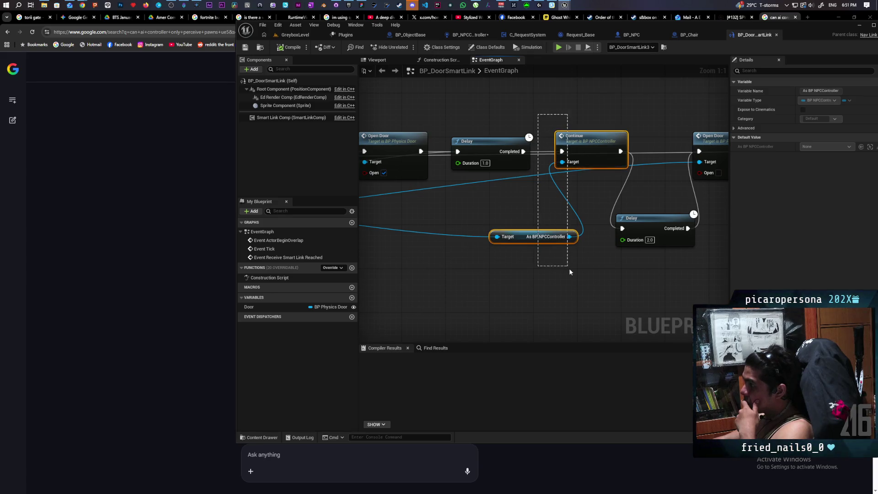
pyautogui.moveTo(569, 271); pyautogui.dragTo(566, 264)
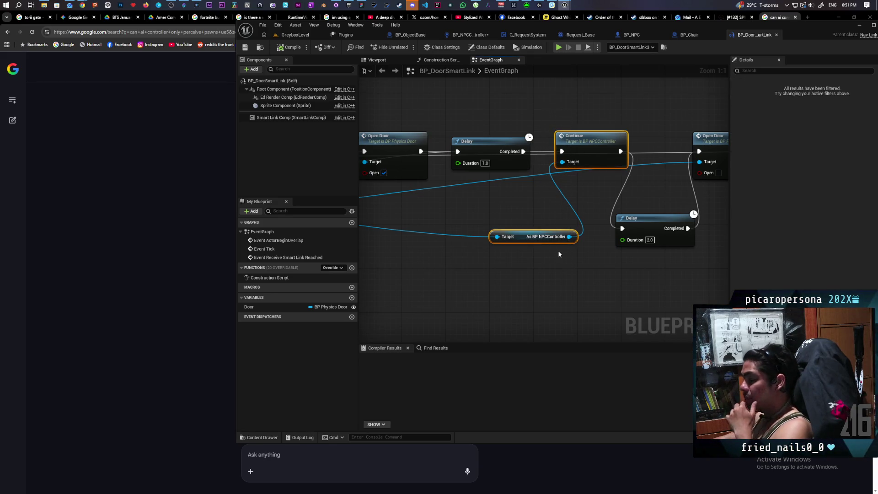
pyautogui.scroll(-4, 558, 250)
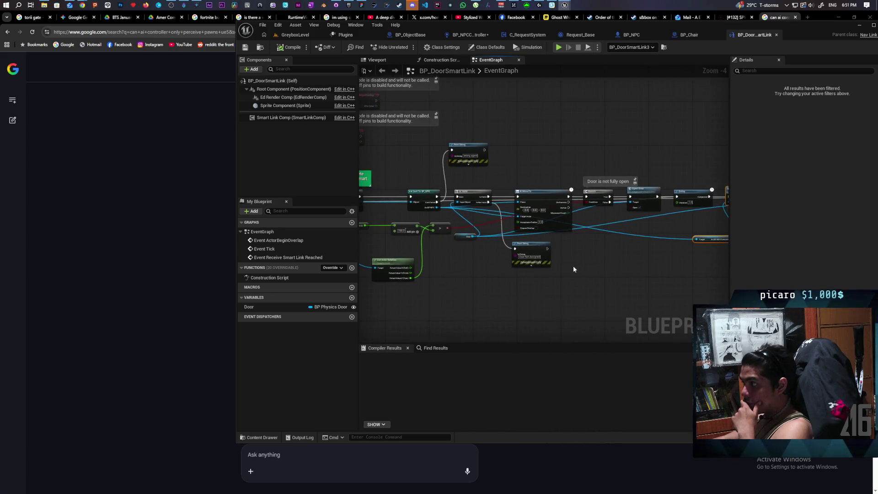
pyautogui.moveTo(573, 269)
pyautogui.mouseDown()
pyautogui.moveTo(530, 248)
pyautogui.moveTo(589, 255)
pyautogui.moveTo(544, 261)
pyautogui.mouseUp()
pyautogui.scroll(1, 579, 254)
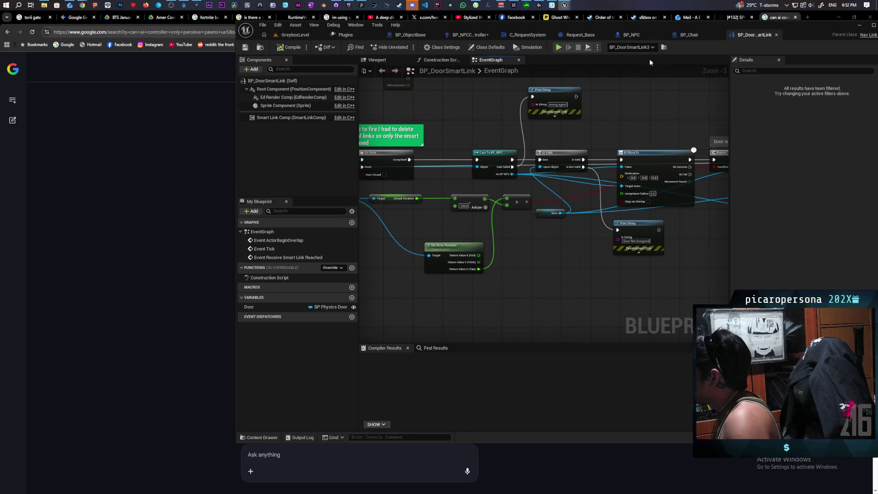
pyautogui.click(634, 36)
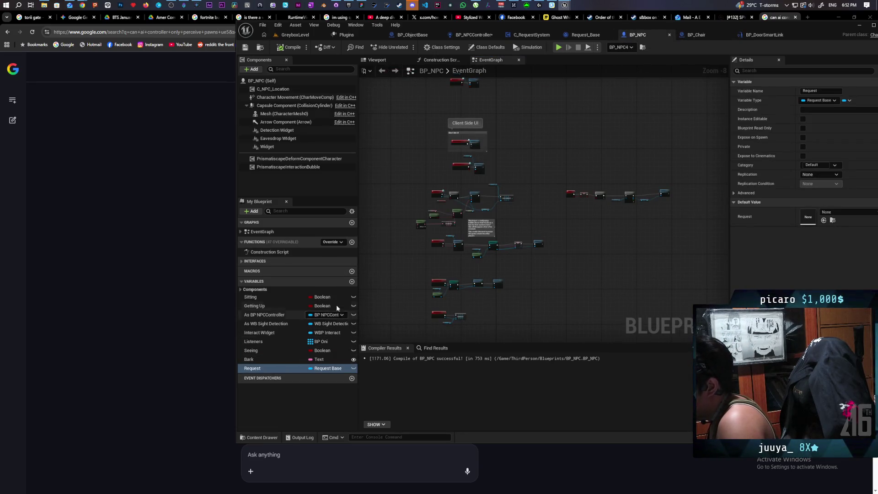
# Step: Add a Boolean variable named Door to BP_NPC, then compile and save the blueprint
pyautogui.click(352, 282)
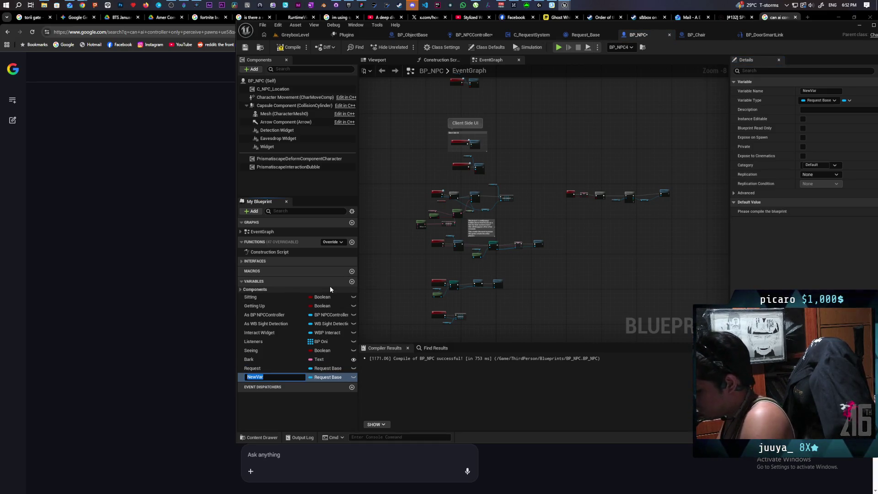
pyautogui.write('Door')
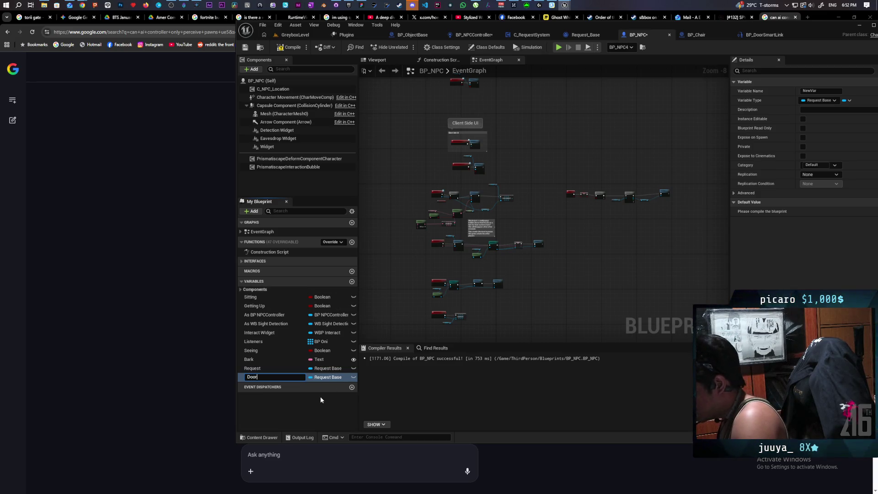
pyautogui.press('Return')
pyautogui.click(324, 377)
pyautogui.press('Escape')
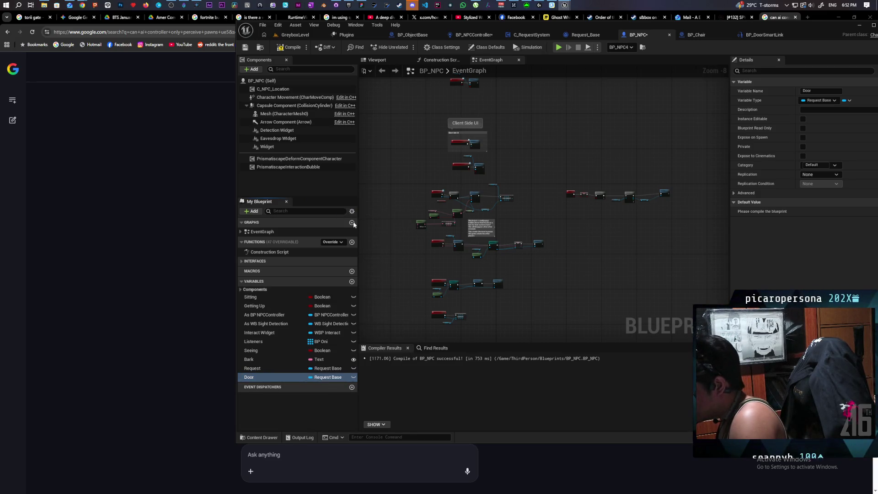
pyautogui.click(288, 47)
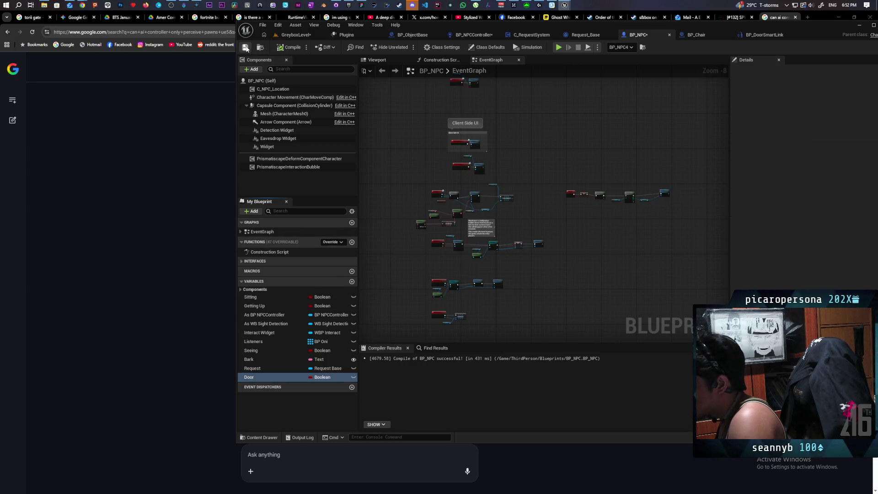
pyautogui.click(246, 48)
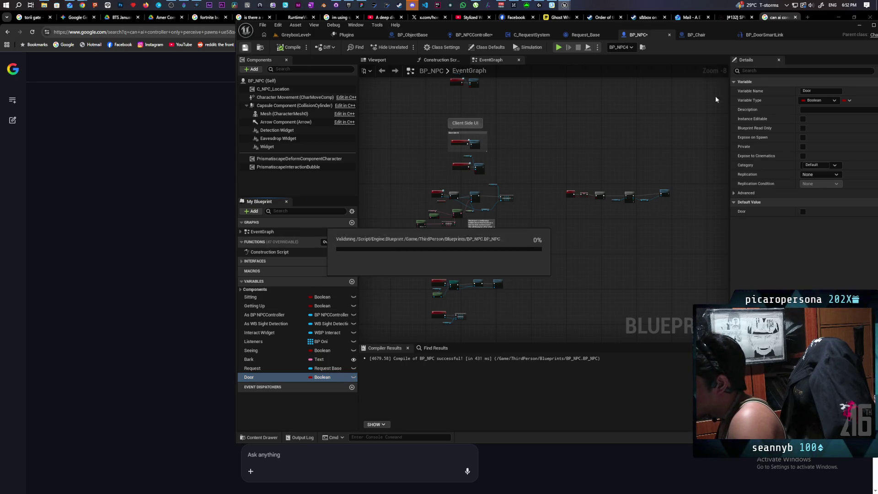
pyautogui.click(759, 36)
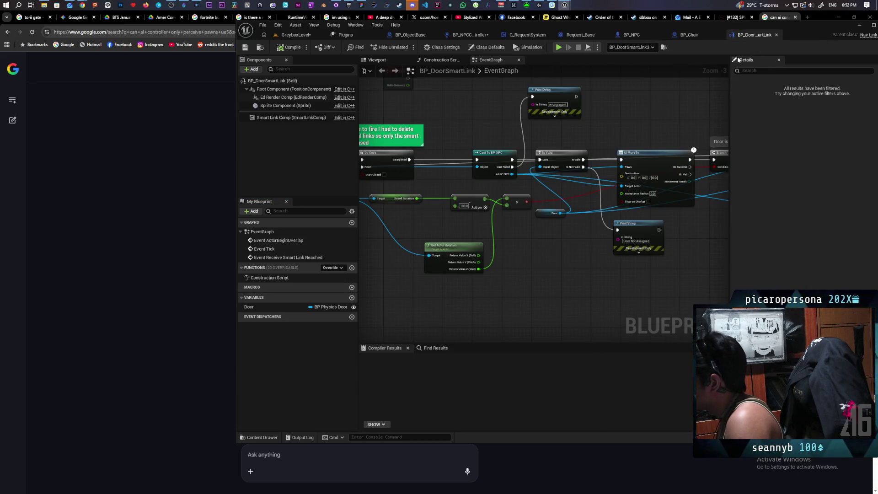
# Step: Pan across the BP_DoorSmartLink EventGraph and move the Branch node with its comment
pyautogui.scroll(-4, 642, 112)
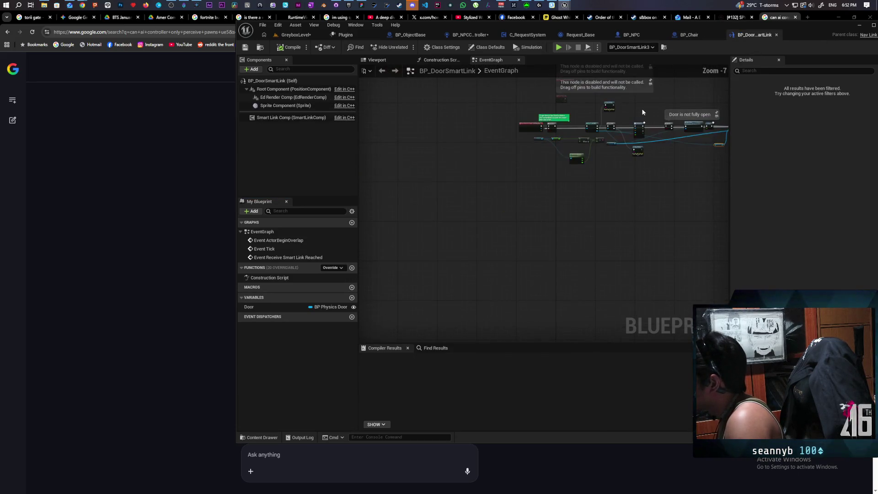
pyautogui.scroll(3, 643, 112)
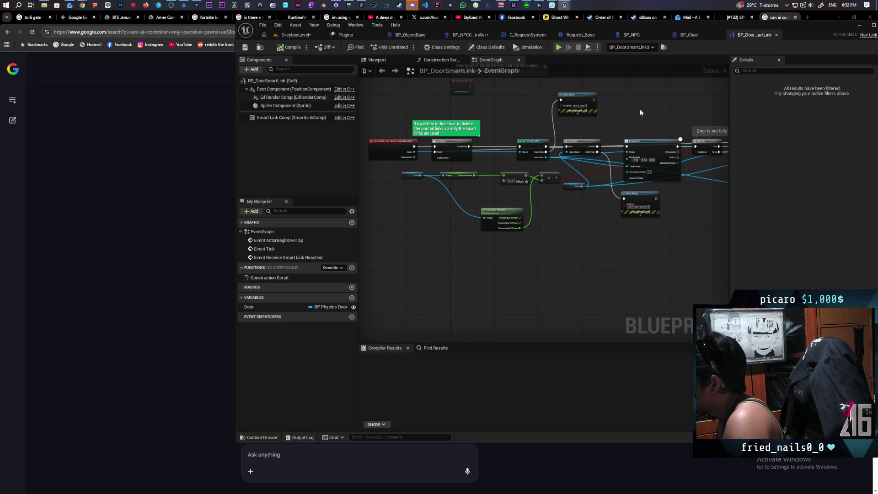
pyautogui.scroll(2, 640, 112)
pyautogui.moveTo(650, 123); pyautogui.dragTo(320, 133)
pyautogui.moveTo(375, 148); pyautogui.dragTo(476, 147)
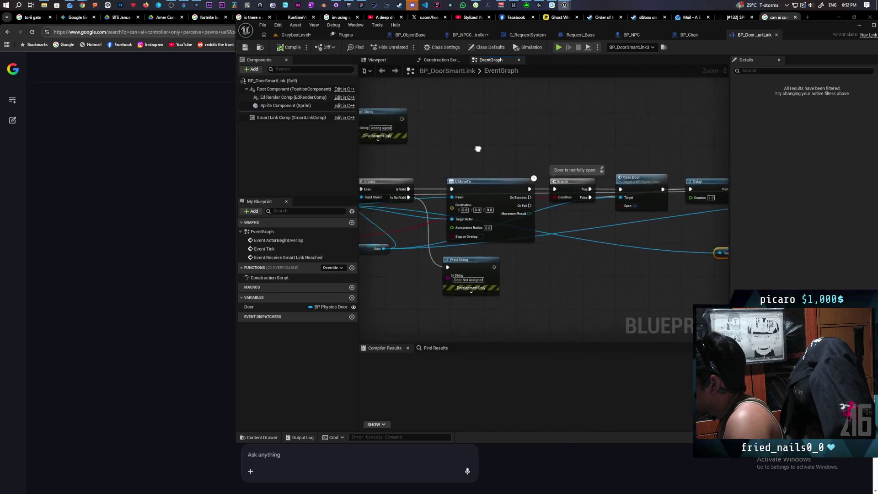
pyautogui.moveTo(412, 160)
pyautogui.mouseDown()
pyautogui.moveTo(588, 158)
pyautogui.moveTo(401, 153)
pyautogui.mouseUp()
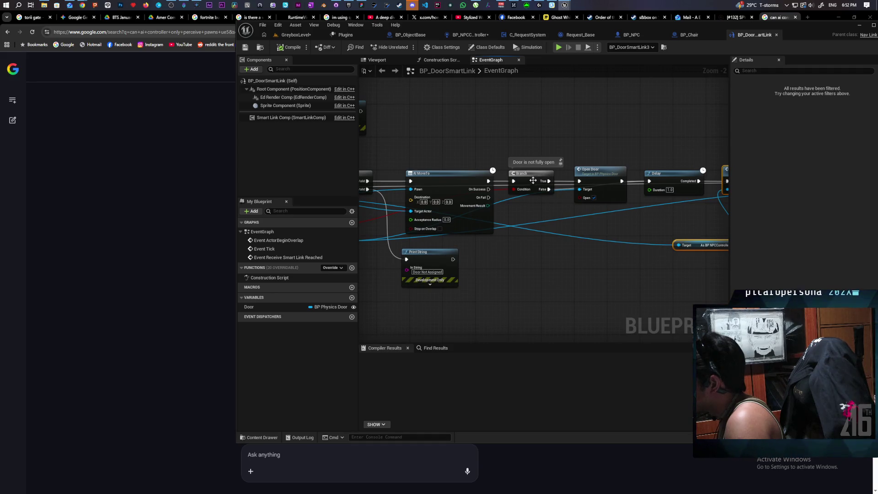
pyautogui.moveTo(532, 178)
pyautogui.mouseDown()
pyautogui.moveTo(524, 119)
pyautogui.moveTo(527, 156)
pyautogui.moveTo(762, 127)
pyautogui.mouseUp()
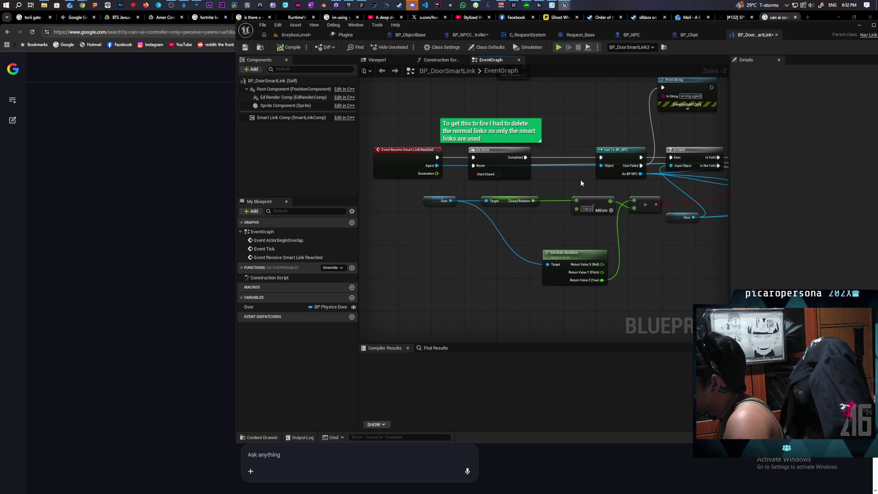
# Step: Nudge the Is Valid and AI MoveTo nodes leftward and start a wire from As BP NPC
pyautogui.moveTo(580, 182)
pyautogui.mouseDown()
pyautogui.moveTo(511, 177)
pyautogui.moveTo(480, 186)
pyautogui.moveTo(448, 177)
pyautogui.mouseUp()
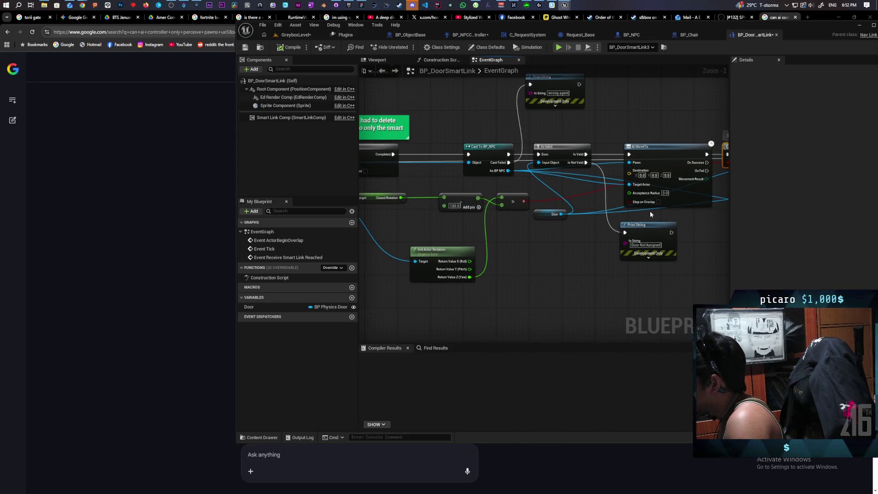
pyautogui.moveTo(563, 149); pyautogui.dragTo(561, 150)
pyautogui.moveTo(673, 146); pyautogui.dragTo(603, 138)
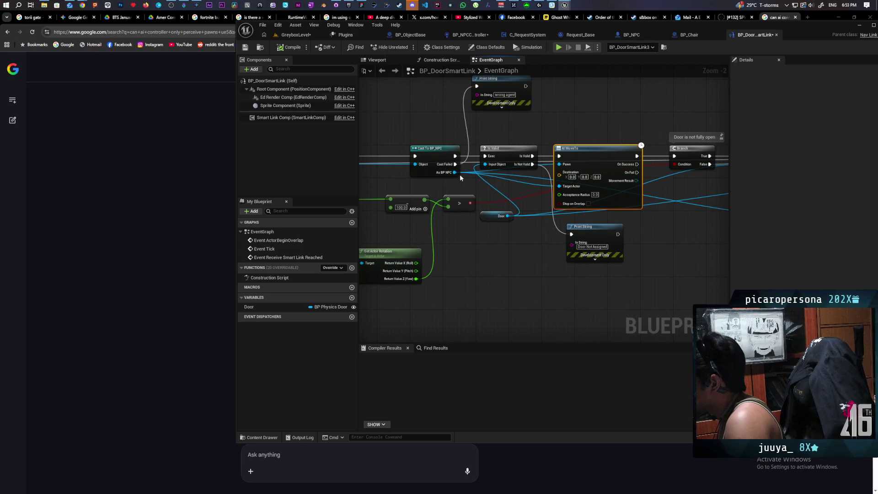
pyautogui.moveTo(455, 172); pyautogui.dragTo(488, 258)
# Step: Add a Set Door node from As BP NPC and run it right after AI MoveTo
pyautogui.write('set door')
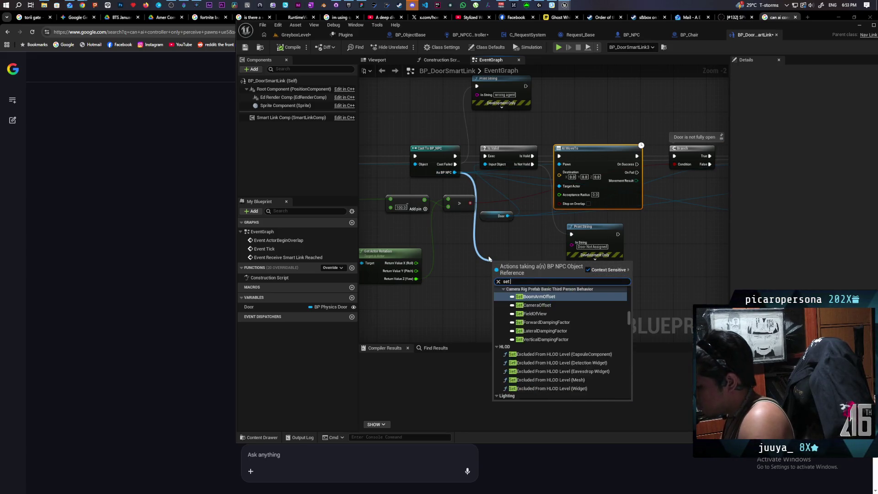
pyautogui.press('Return')
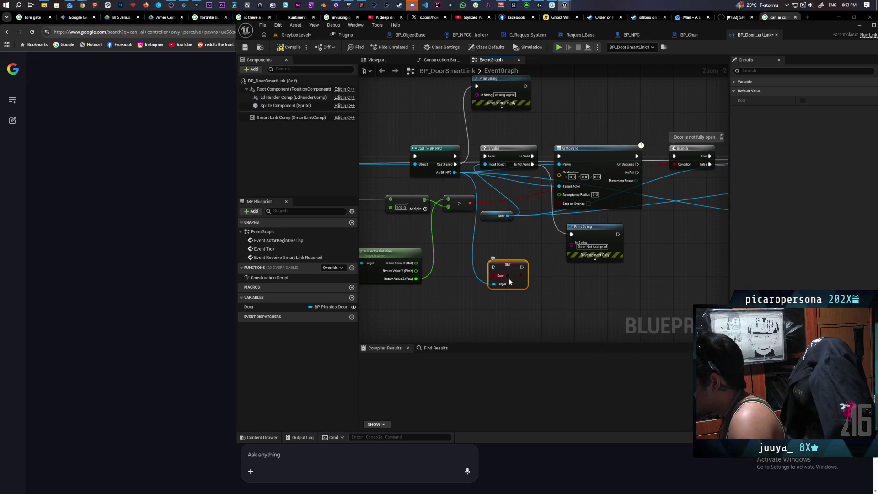
pyautogui.moveTo(579, 297); pyautogui.dragTo(492, 320)
pyautogui.moveTo(421, 287)
pyautogui.mouseDown()
pyautogui.moveTo(568, 156)
pyautogui.moveTo(574, 139)
pyautogui.mouseUp()
pyautogui.moveTo(537, 176); pyautogui.dragTo(533, 176)
pyautogui.moveTo(606, 180); pyautogui.dragTo(617, 180)
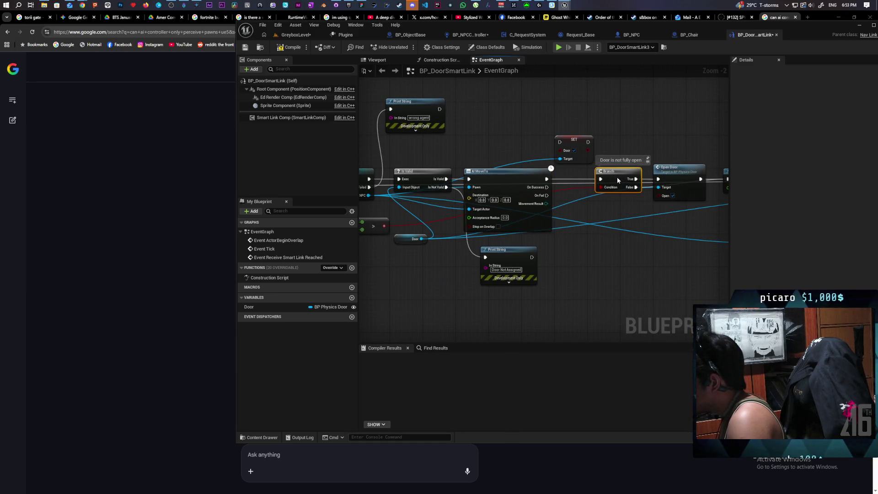
pyautogui.moveTo(547, 178)
pyautogui.mouseDown()
pyautogui.moveTo(556, 153)
pyautogui.moveTo(580, 145)
pyautogui.moveTo(602, 178)
pyautogui.mouseUp()
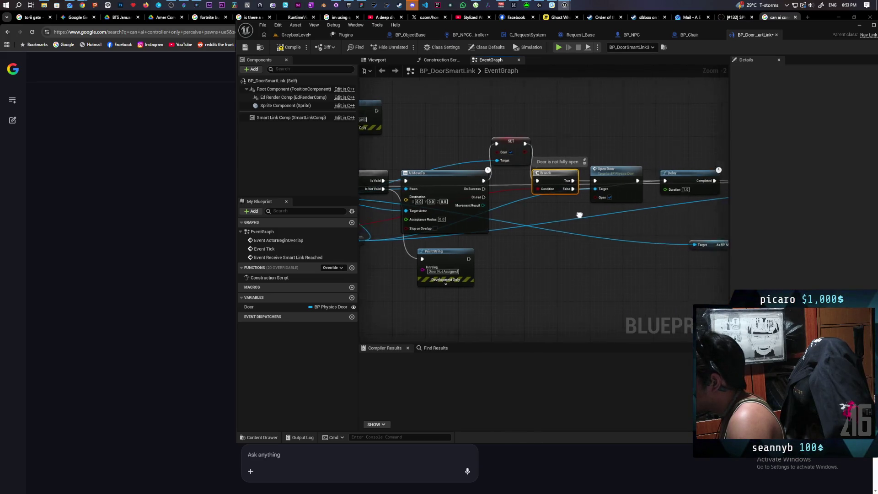
# Step: Line up Set Door and Open Door with the 'Door is not fully open' Branch row
pyautogui.moveTo(451, 153)
pyautogui.mouseDown()
pyautogui.moveTo(456, 187)
pyautogui.moveTo(500, 183)
pyautogui.moveTo(496, 198)
pyautogui.moveTo(505, 183)
pyautogui.mouseUp()
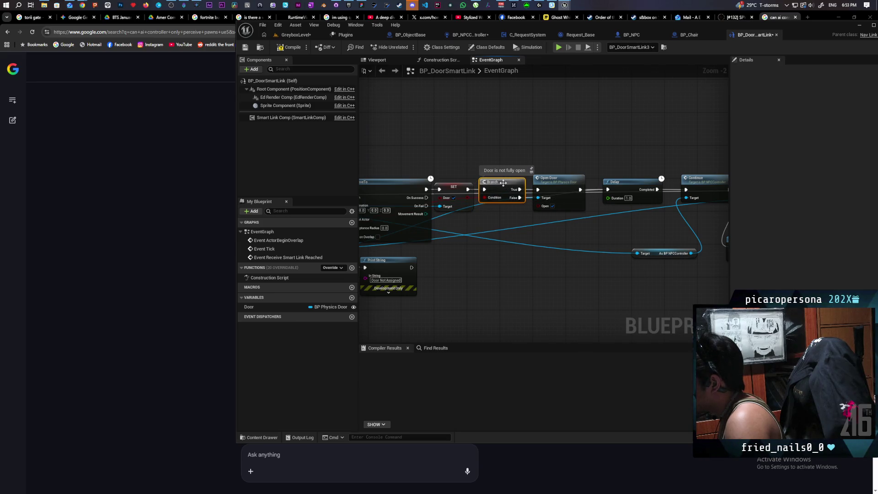
pyautogui.moveTo(566, 182)
pyautogui.mouseDown()
pyautogui.moveTo(567, 165)
pyautogui.moveTo(568, 184)
pyautogui.mouseUp()
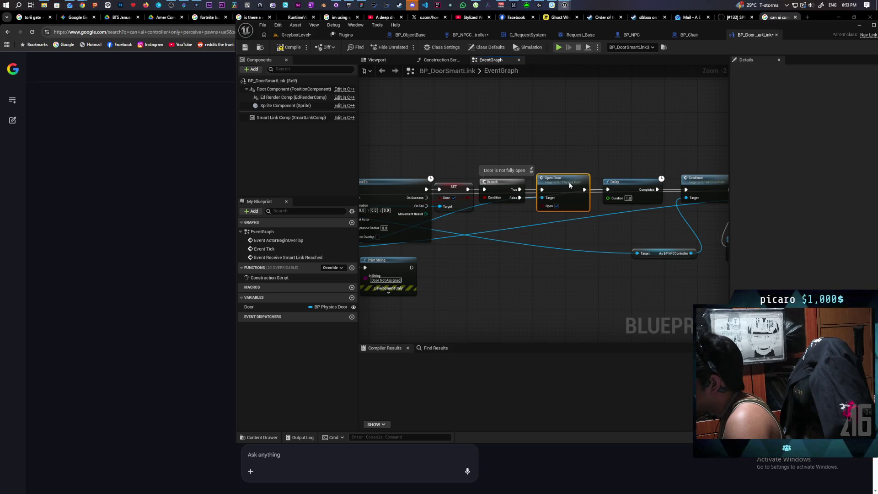
pyautogui.moveTo(605, 204); pyautogui.dragTo(475, 203)
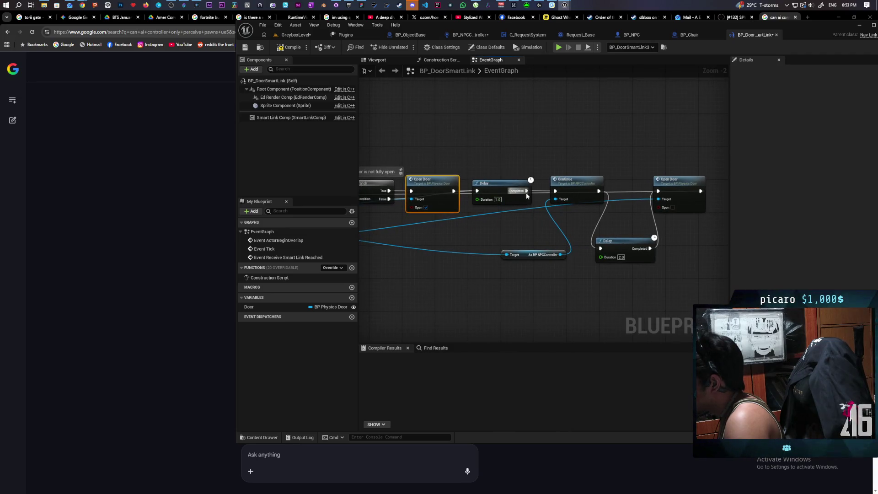
# Step: Place the Continue node above the 2.0 s Delay, tucked under the final Open Door
pyautogui.moveTo(571, 193); pyautogui.dragTo(583, 175)
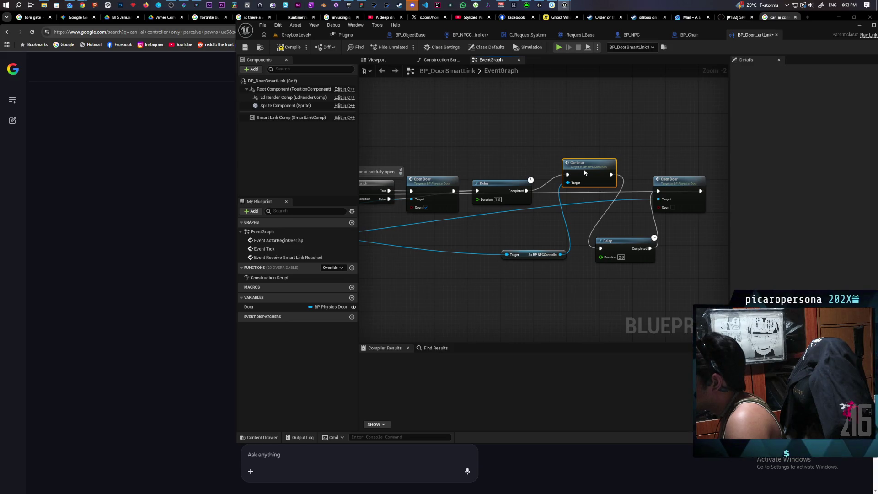
pyautogui.moveTo(583, 170); pyautogui.dragTo(577, 188)
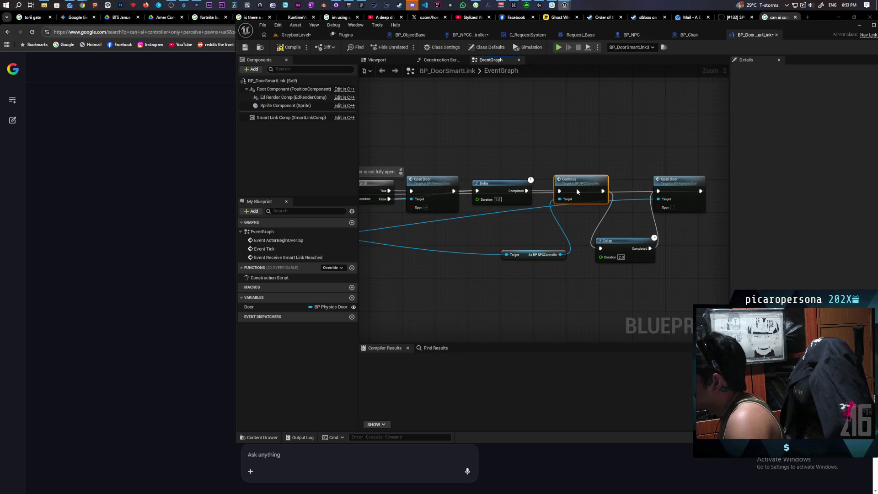
pyautogui.moveTo(576, 192); pyautogui.dragTo(575, 180)
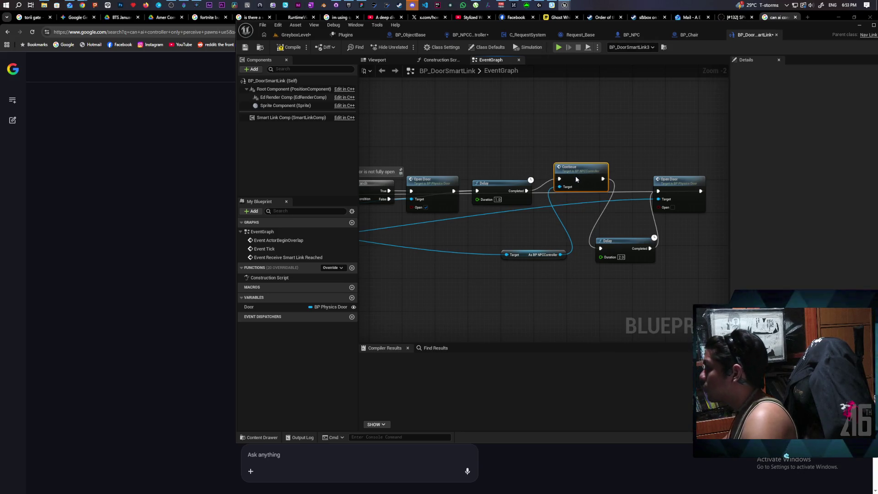
pyautogui.moveTo(576, 178)
pyautogui.mouseDown()
pyautogui.moveTo(583, 189)
pyautogui.moveTo(640, 193)
pyautogui.mouseUp()
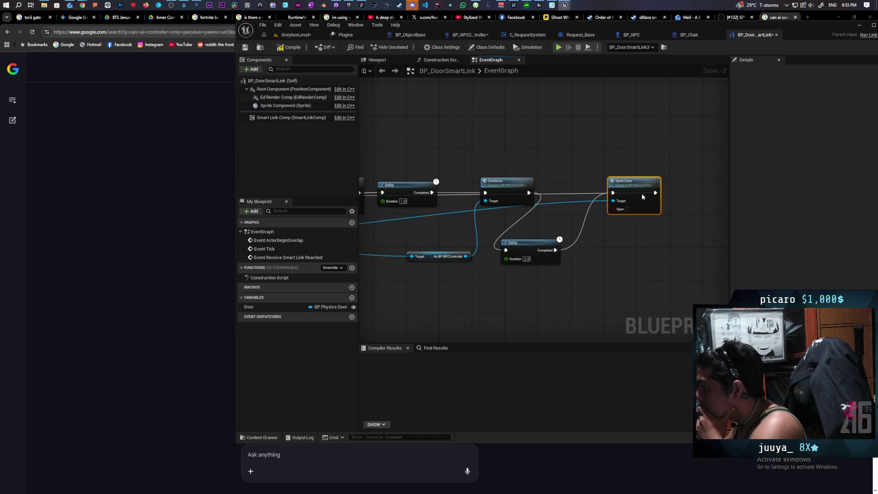
pyautogui.moveTo(540, 242); pyautogui.dragTo(569, 218)
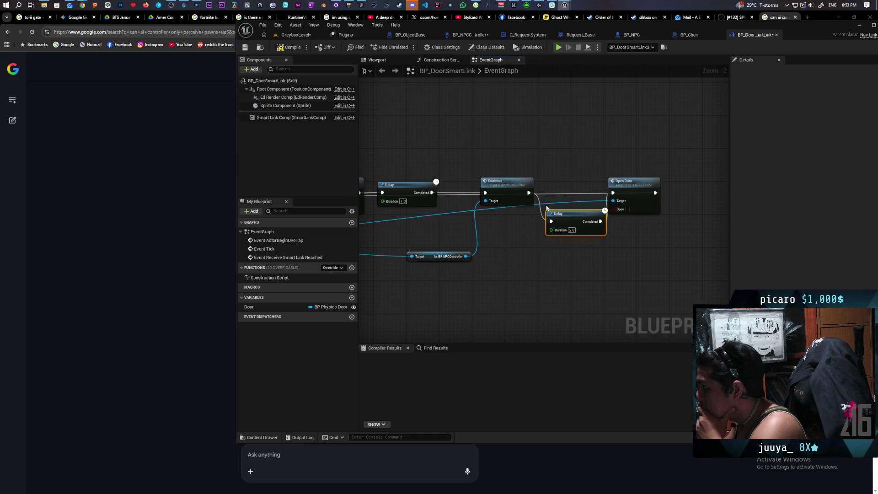
pyautogui.moveTo(508, 186)
pyautogui.mouseDown()
pyautogui.moveTo(510, 168)
pyautogui.moveTo(523, 169)
pyautogui.mouseUp()
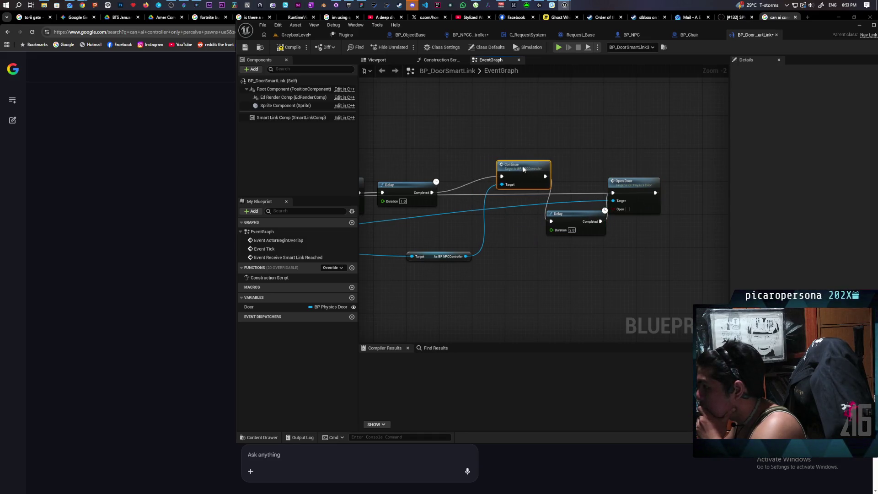
pyautogui.scroll(-3, 523, 169)
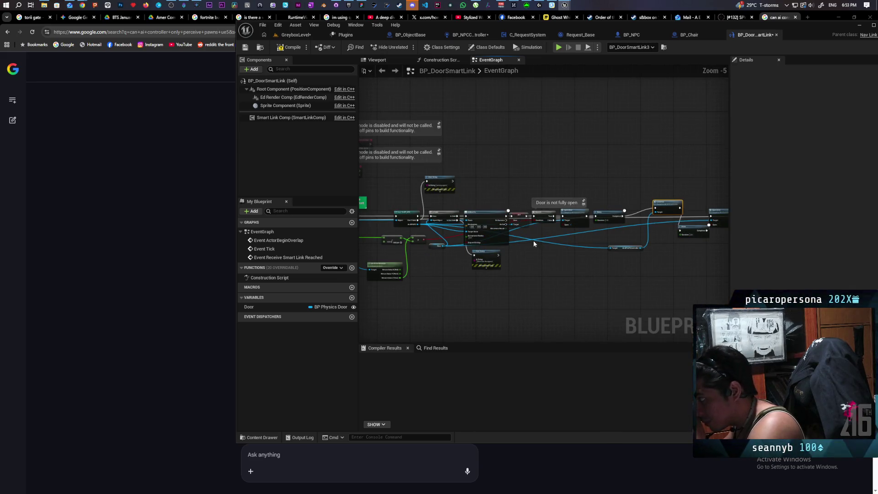
pyautogui.scroll(2, 526, 240)
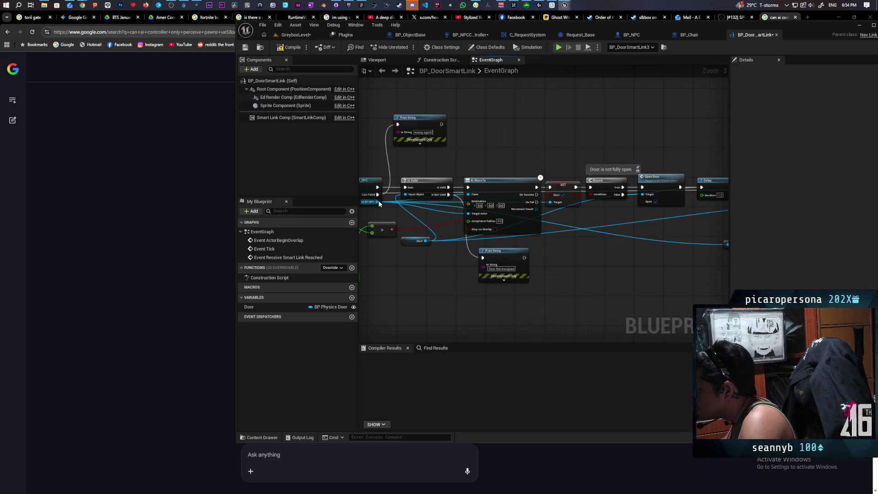
# Step: Add a second NPC Set Door node after the 1.0 s Delay and compile BP_DoorSmartLink
pyautogui.moveTo(377, 201)
pyautogui.mouseDown()
pyautogui.moveTo(627, 274)
pyautogui.moveTo(625, 266)
pyautogui.mouseUp()
pyautogui.write('set door')
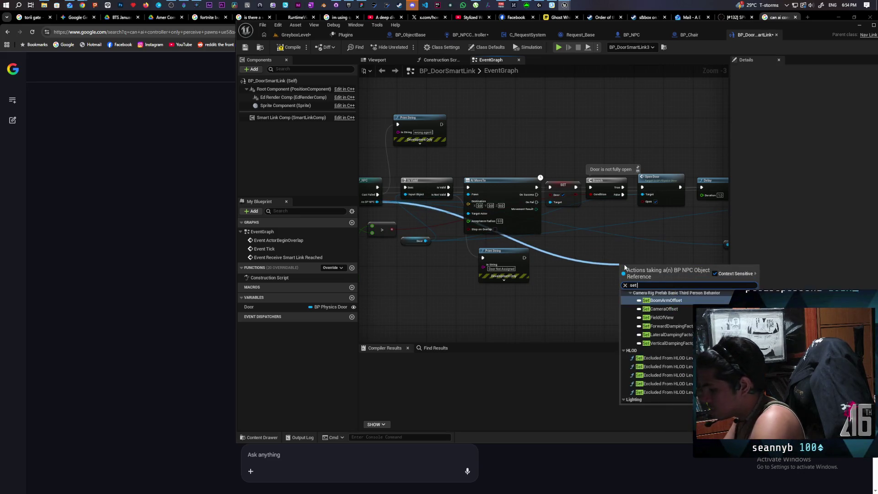
pyautogui.click(647, 306)
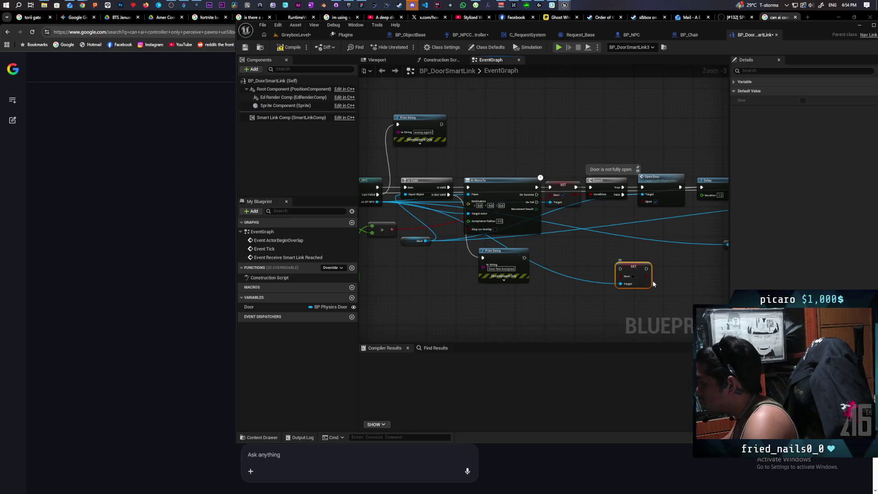
pyautogui.moveTo(502, 291)
pyautogui.mouseDown()
pyautogui.moveTo(622, 285)
pyautogui.moveTo(663, 230)
pyautogui.moveTo(627, 212)
pyautogui.mouseUp()
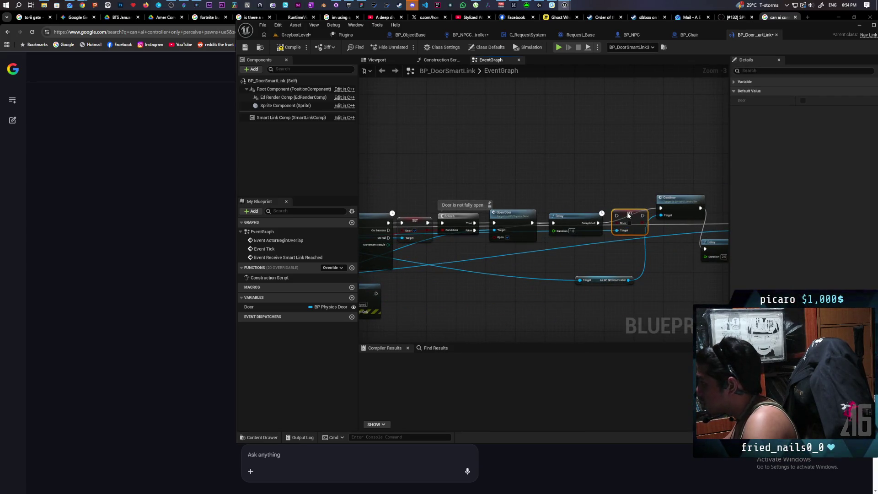
pyautogui.scroll(2, 648, 245)
pyautogui.moveTo(658, 252); pyautogui.dragTo(610, 259)
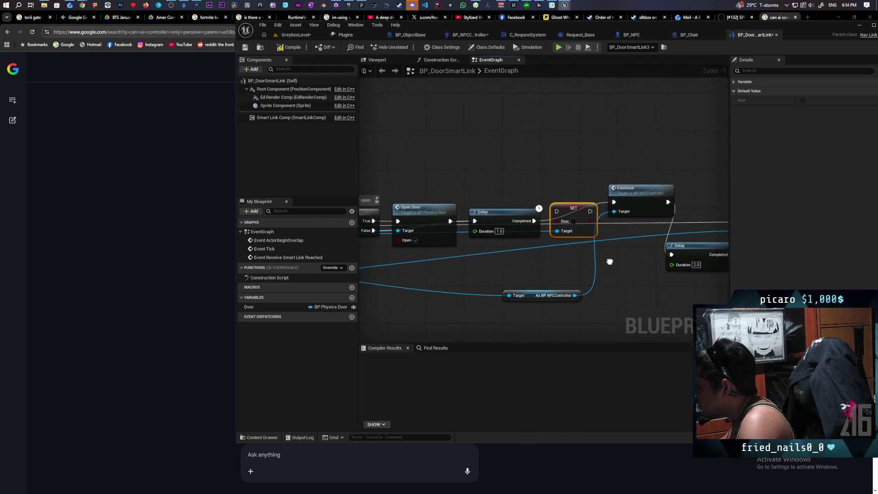
pyautogui.moveTo(571, 213)
pyautogui.mouseDown()
pyautogui.moveTo(551, 221)
pyautogui.moveTo(613, 202)
pyautogui.mouseUp()
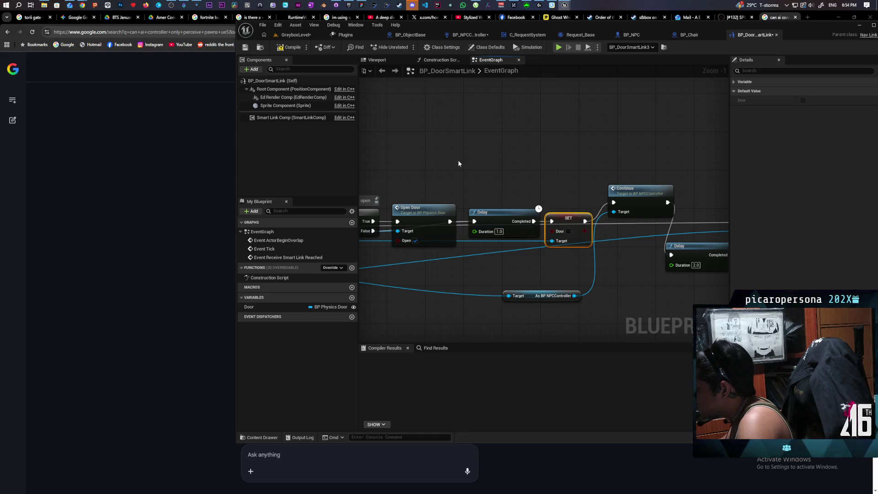
pyautogui.click(290, 47)
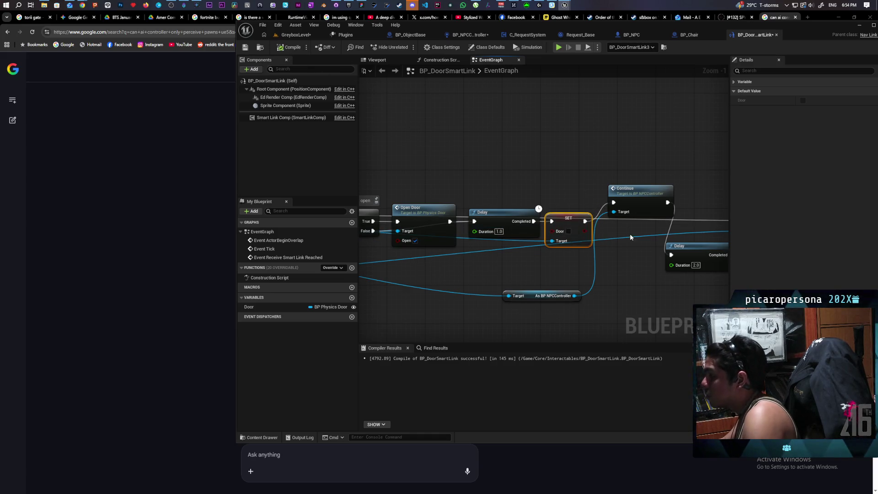
pyautogui.moveTo(646, 289); pyautogui.dragTo(604, 265)
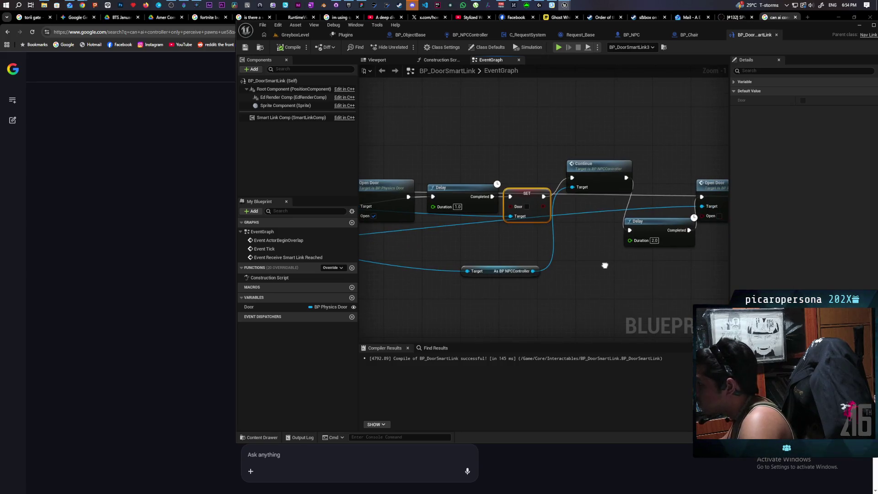
# Step: Jump from the Continue node to its event in BP_NPCController
pyautogui.doubleClick(592, 174)
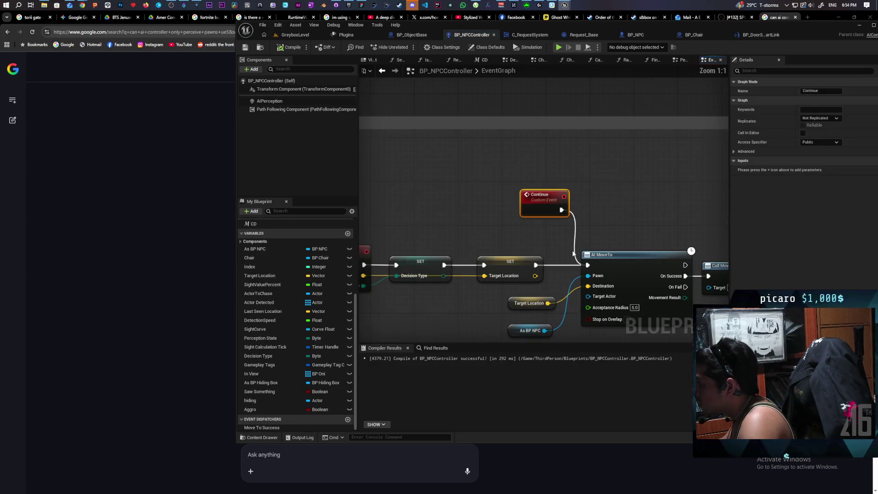
pyautogui.scroll(-3, 553, 231)
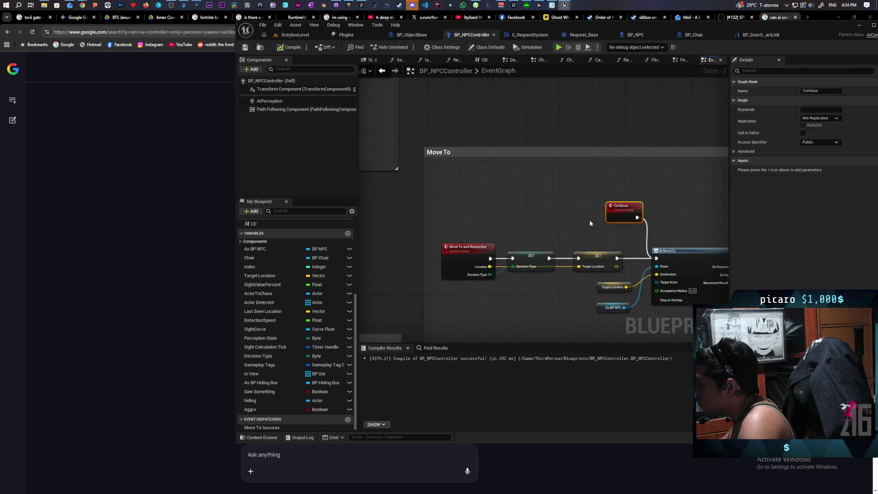
pyautogui.scroll(-3, 590, 223)
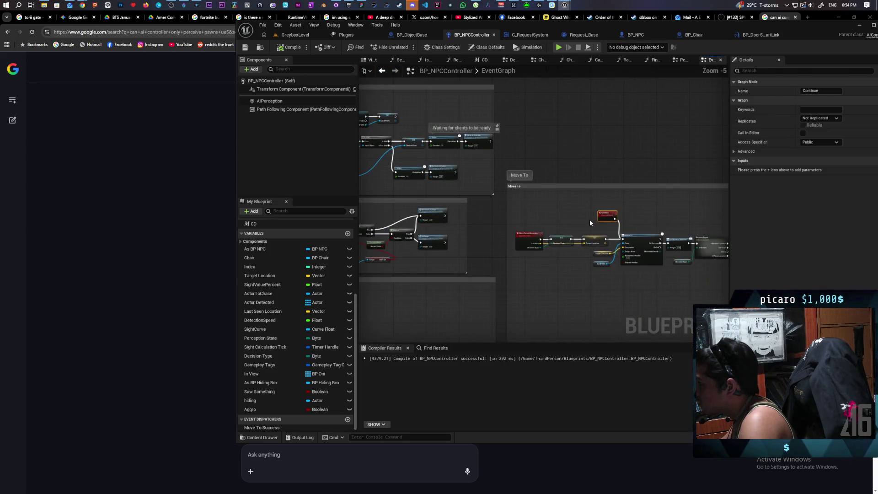
pyautogui.scroll(1, 589, 220)
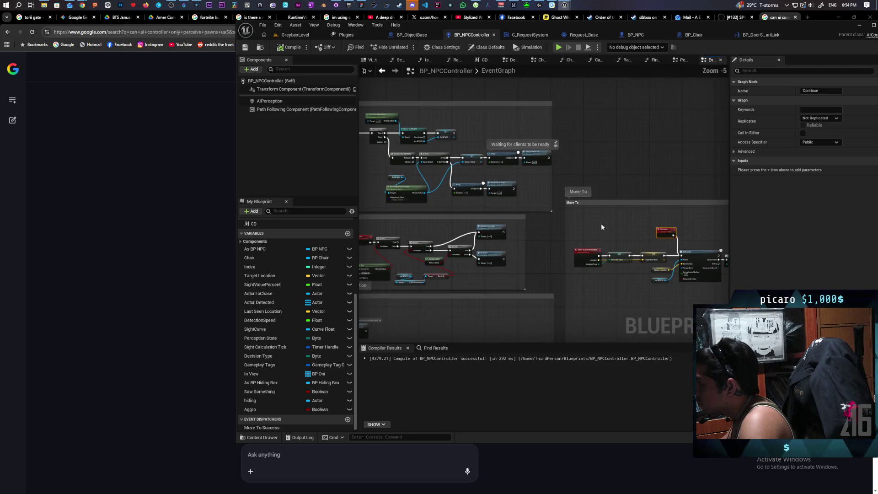
pyautogui.scroll(-4, 599, 224)
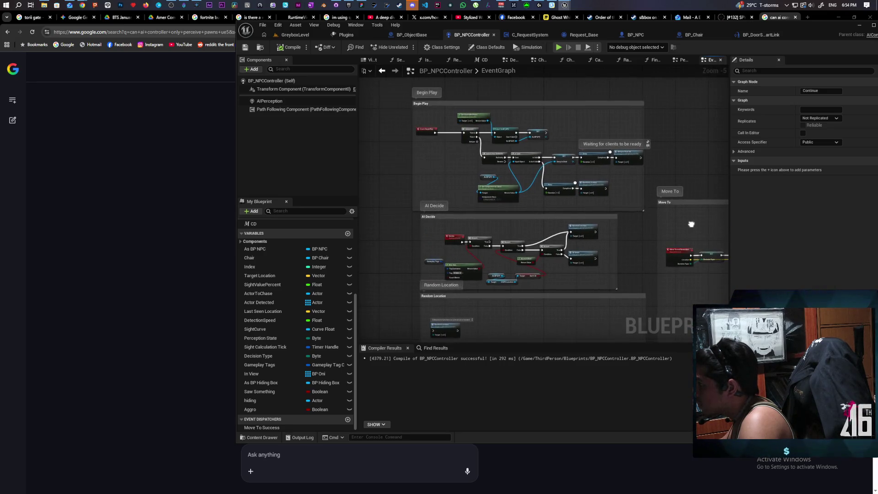
pyautogui.scroll(1, 579, 220)
pyautogui.scroll(3, 578, 221)
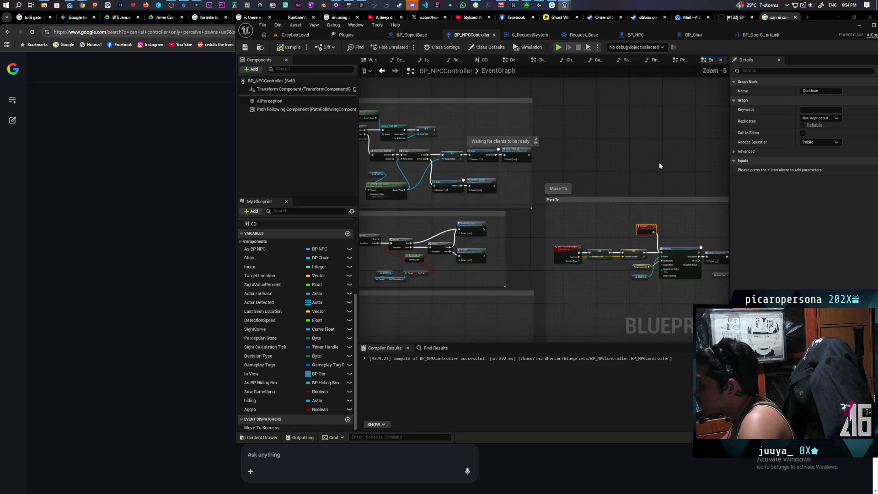
# Step: In the Perception graph, select and center the Cast To BP_ObjectBase and Object Seen nodes
pyautogui.click(682, 60)
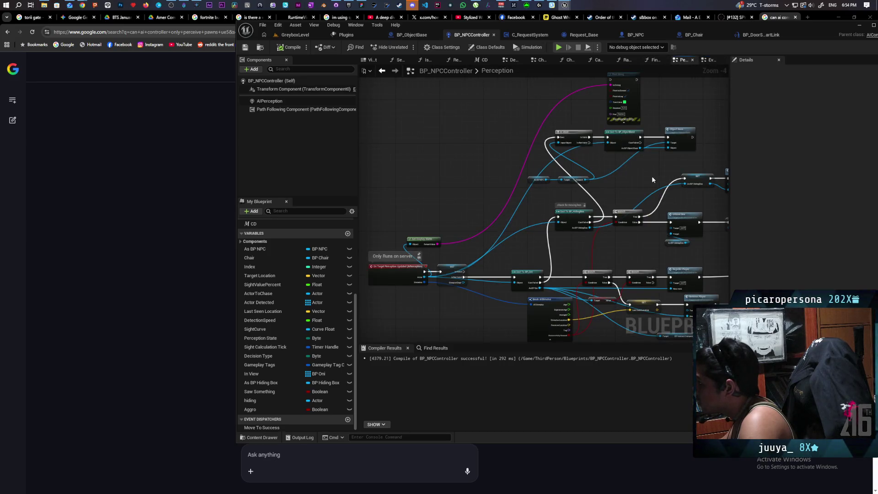
pyautogui.scroll(3, 569, 228)
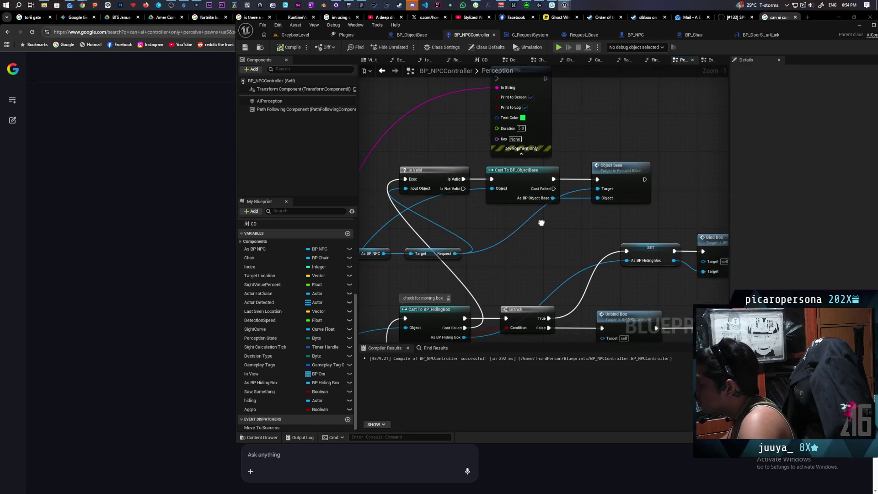
pyautogui.moveTo(510, 212); pyautogui.dragTo(634, 176)
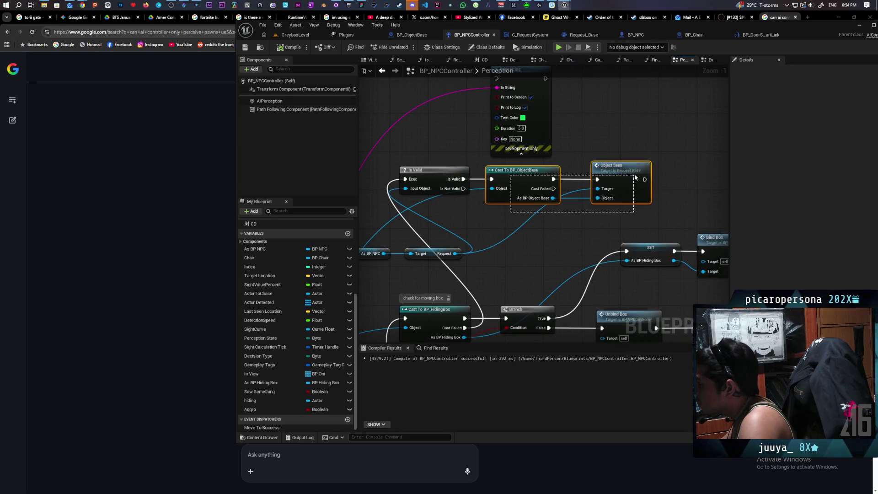
pyautogui.scroll(-1, 668, 178)
pyautogui.scroll(-1, 625, 185)
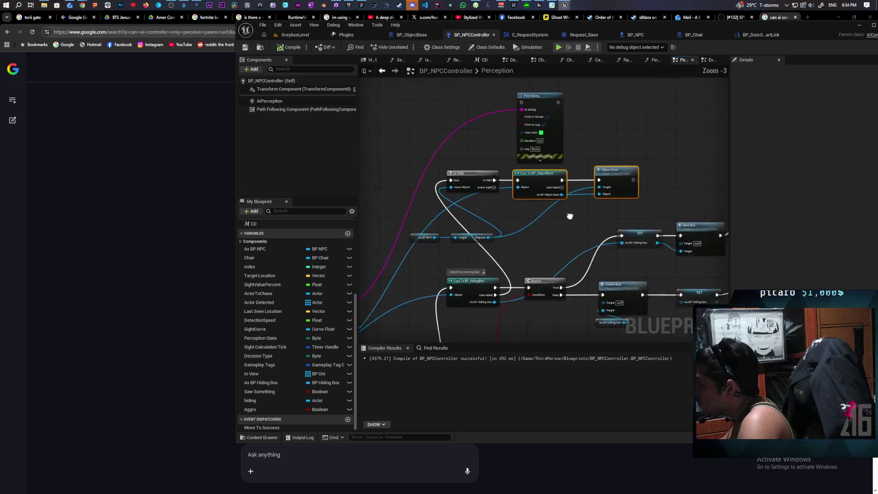
pyautogui.scroll(3, 531, 244)
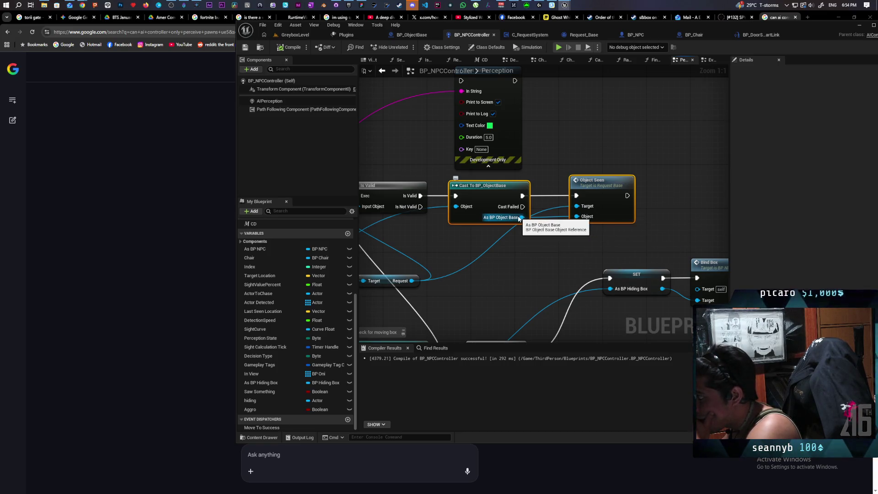
pyautogui.moveTo(481, 258)
pyautogui.mouseDown()
pyautogui.moveTo(575, 244)
pyautogui.moveTo(636, 188)
pyautogui.moveTo(539, 196)
pyautogui.moveTo(531, 183)
pyautogui.moveTo(699, 132)
pyautogui.moveTo(384, 239)
pyautogui.moveTo(389, 247)
pyautogui.moveTo(569, 214)
pyautogui.moveTo(456, 229)
pyautogui.mouseUp()
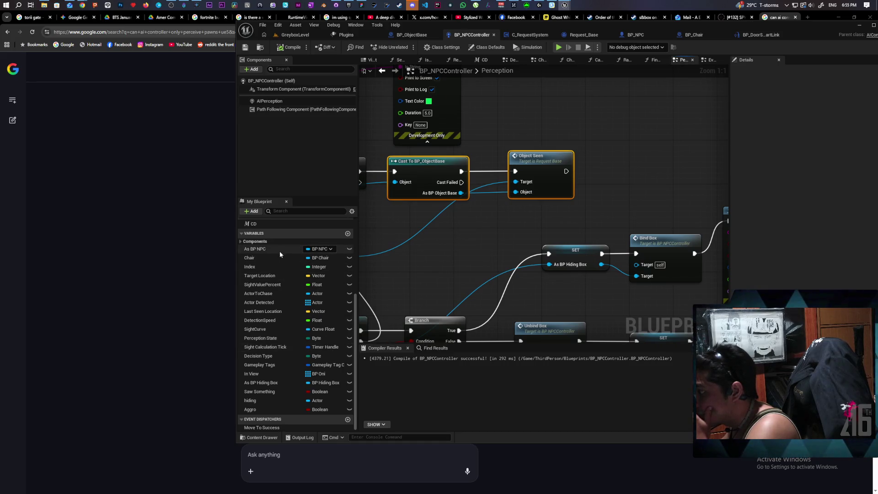
# Step: Place an As BP NPC getter and pull a Get Door node from it
pyautogui.moveTo(279, 250)
pyautogui.mouseDown()
pyautogui.moveTo(476, 243)
pyautogui.moveTo(400, 234)
pyautogui.moveTo(463, 259)
pyautogui.mouseUp()
pyautogui.click(451, 254)
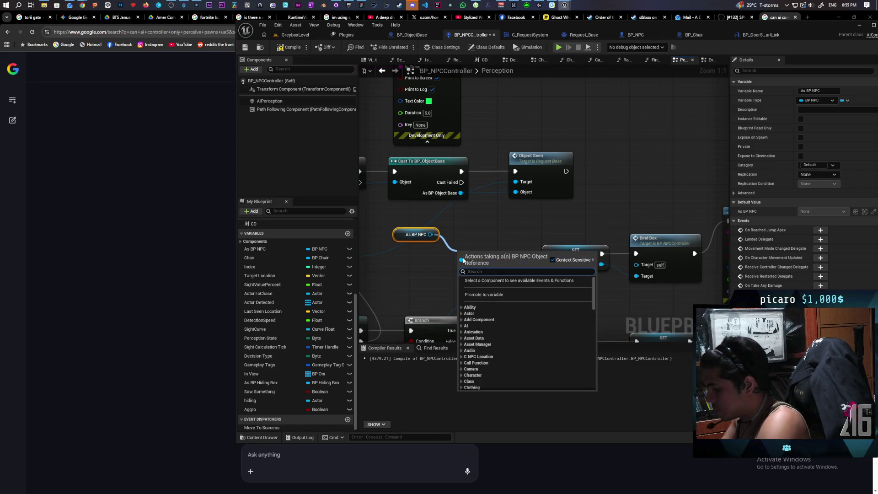
pyautogui.write('get door')
pyautogui.press('Return')
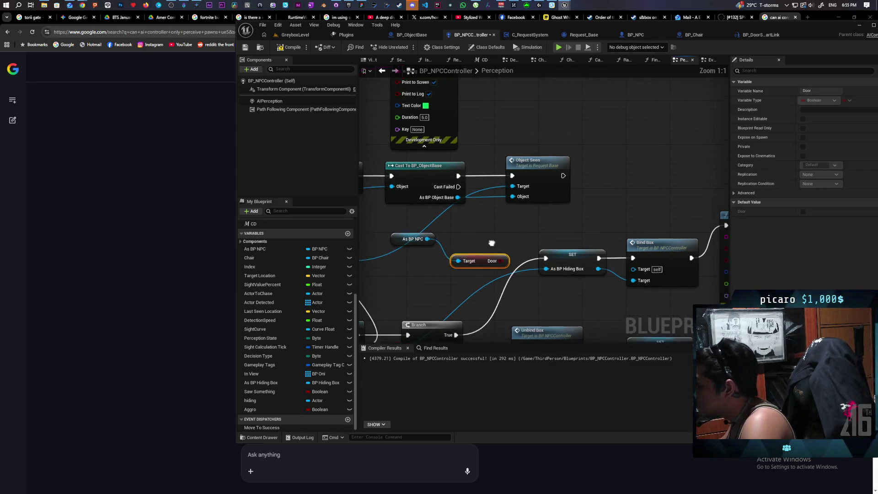
pyautogui.click(540, 189)
# Step: Insert a Branch between Cast To BP_ObjectBase and Object Seen, then save BP_NPCController
pyautogui.moveTo(541, 189); pyautogui.dragTo(585, 189)
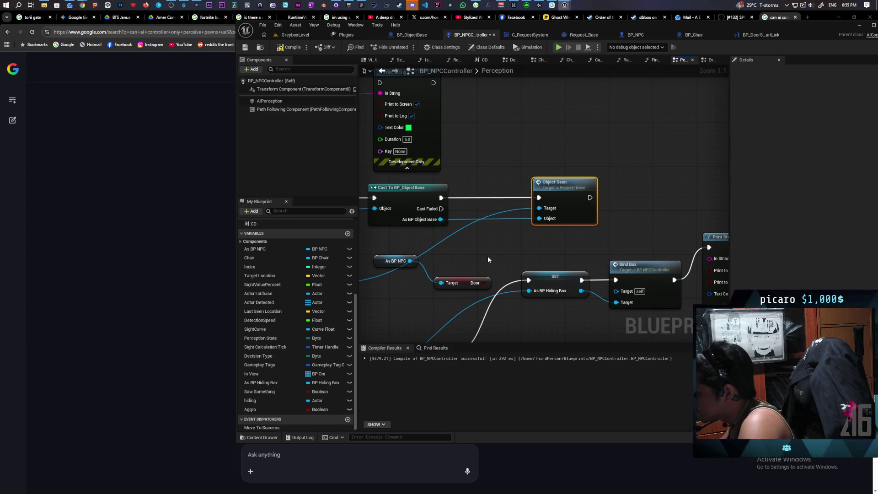
pyautogui.click(475, 256)
pyautogui.moveTo(455, 282); pyautogui.dragTo(432, 277)
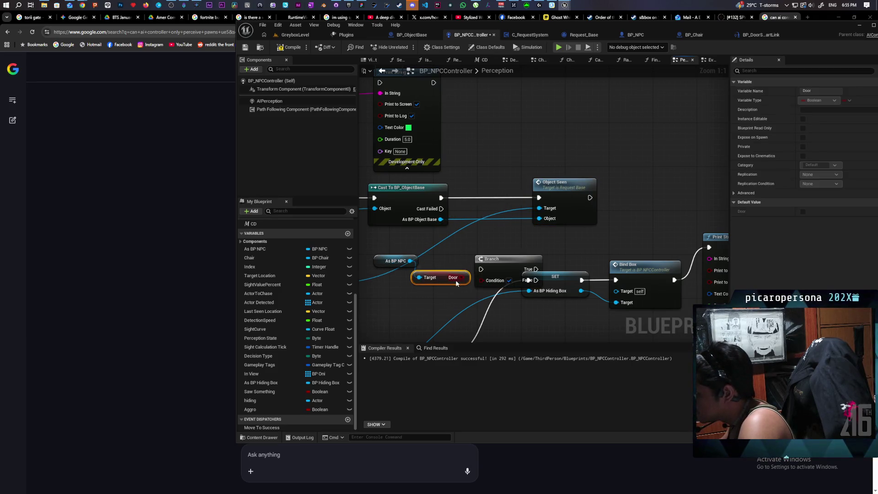
pyautogui.moveTo(494, 266)
pyautogui.mouseDown()
pyautogui.moveTo(483, 196)
pyautogui.moveTo(467, 197)
pyautogui.moveTo(538, 198)
pyautogui.mouseUp()
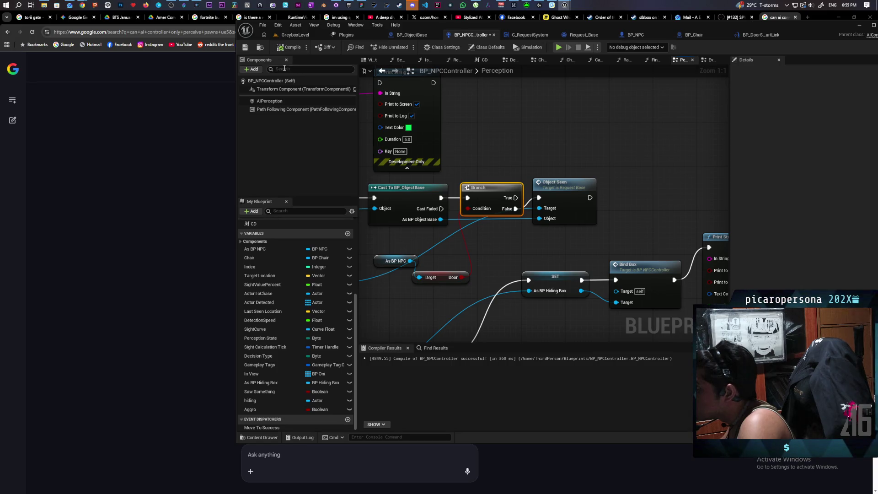
pyautogui.hotkey('ctrl', 's')
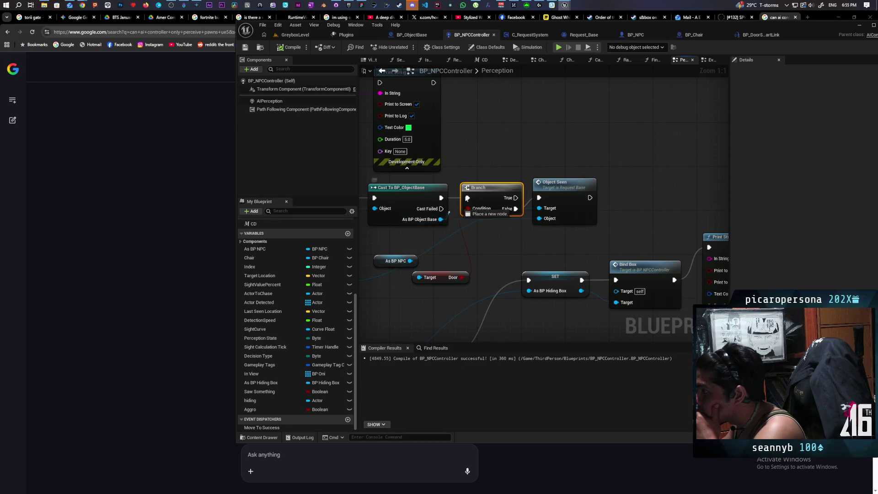
pyautogui.moveTo(441, 219); pyautogui.dragTo(512, 135)
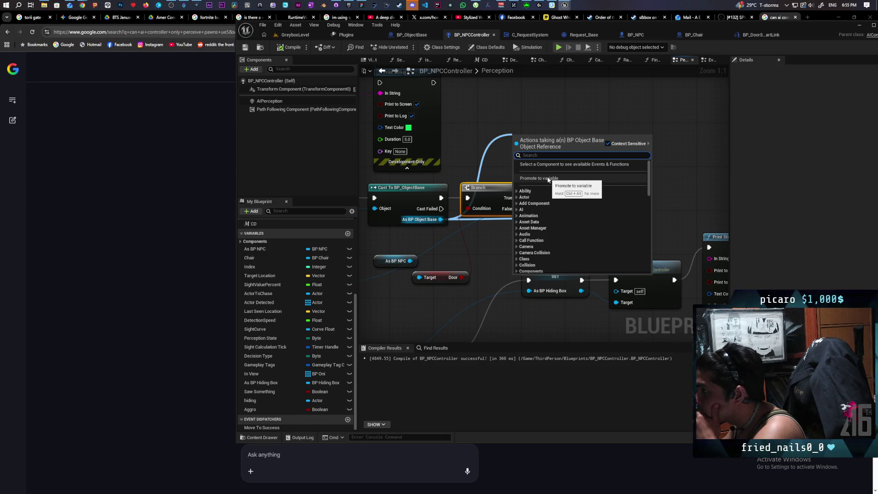
# Step: Promote the cast output to a Check Object variable set on Branch True, then compile with F7
pyautogui.click(548, 179)
pyautogui.write('Check')
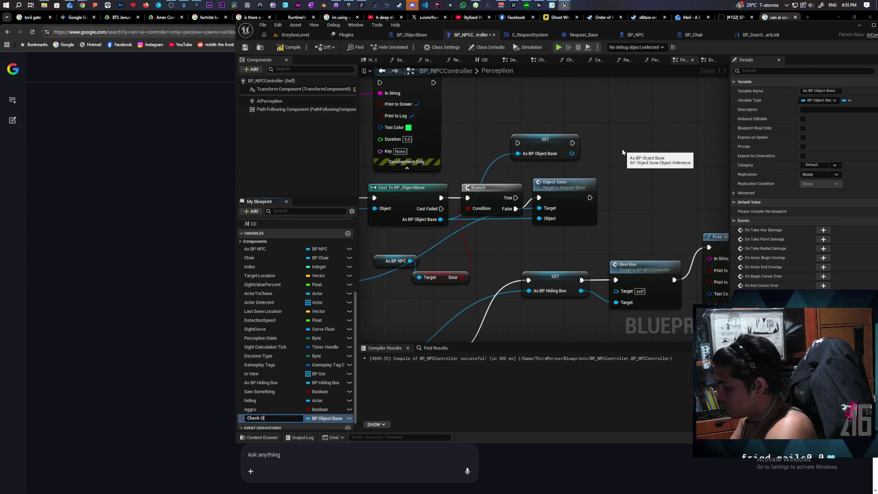
pyautogui.write('Object')
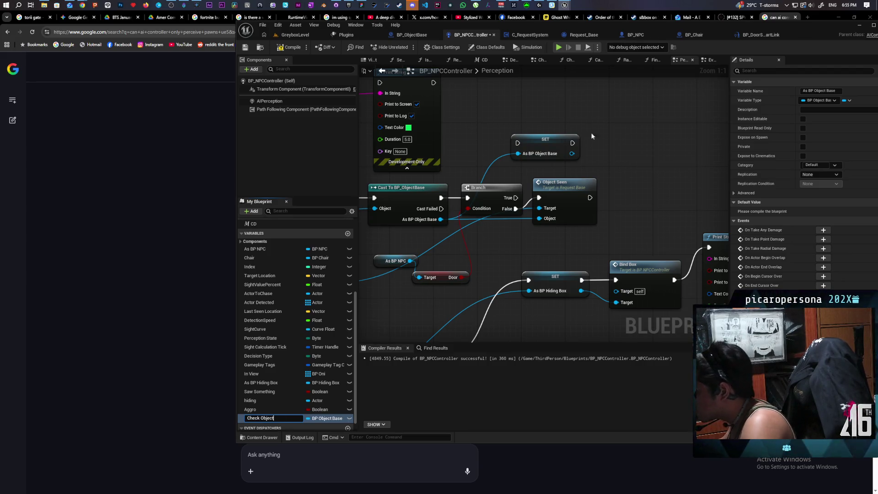
pyautogui.moveTo(545, 139); pyautogui.dragTo(578, 122)
pyautogui.moveTo(537, 159)
pyautogui.mouseDown()
pyautogui.moveTo(556, 126)
pyautogui.moveTo(571, 137)
pyautogui.moveTo(560, 144)
pyautogui.mouseUp()
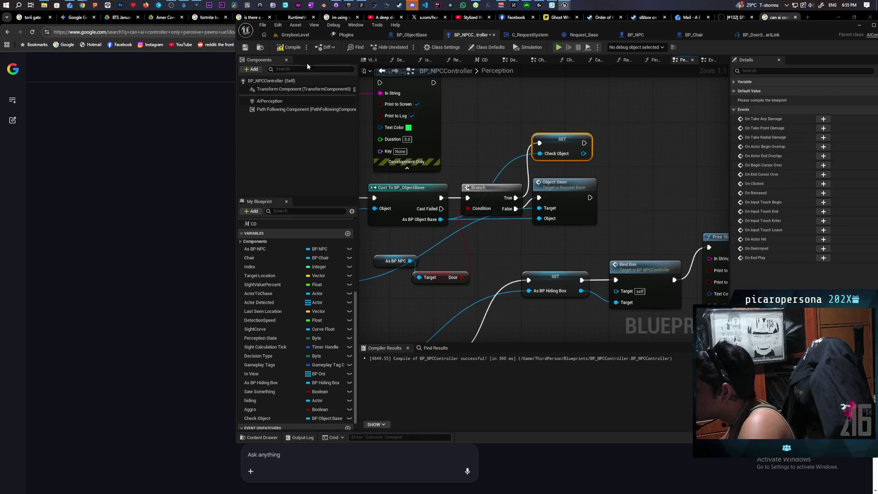
pyautogui.press('F7')
pyautogui.scroll(-5, 639, 188)
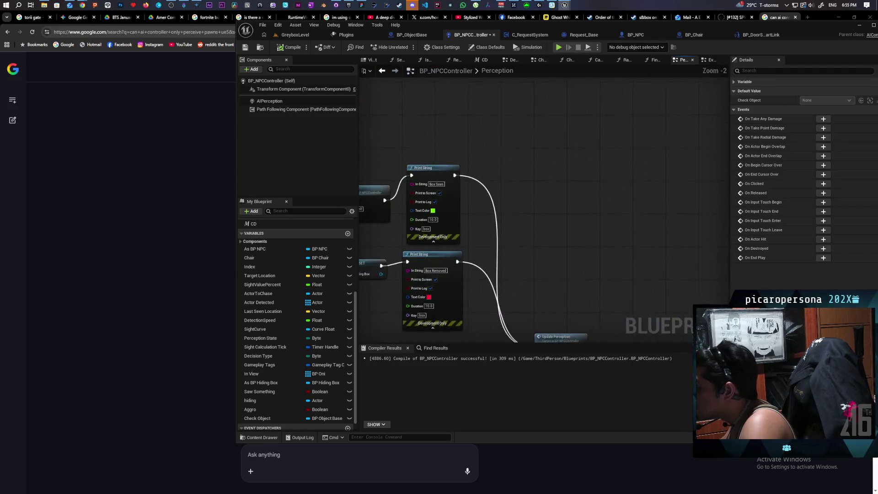
pyautogui.scroll(-3, 508, 160)
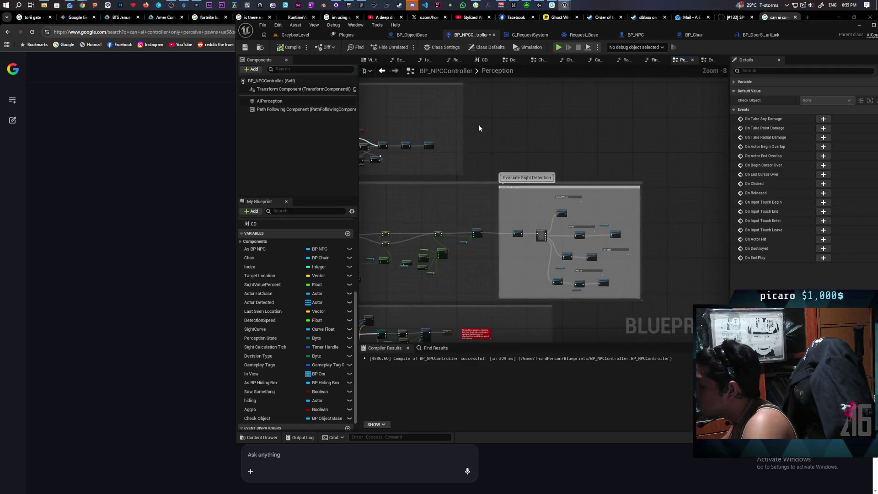
# Step: In the EventGraph, route Continue through a validated Check Object get to AI MoveTo
pyautogui.click(710, 60)
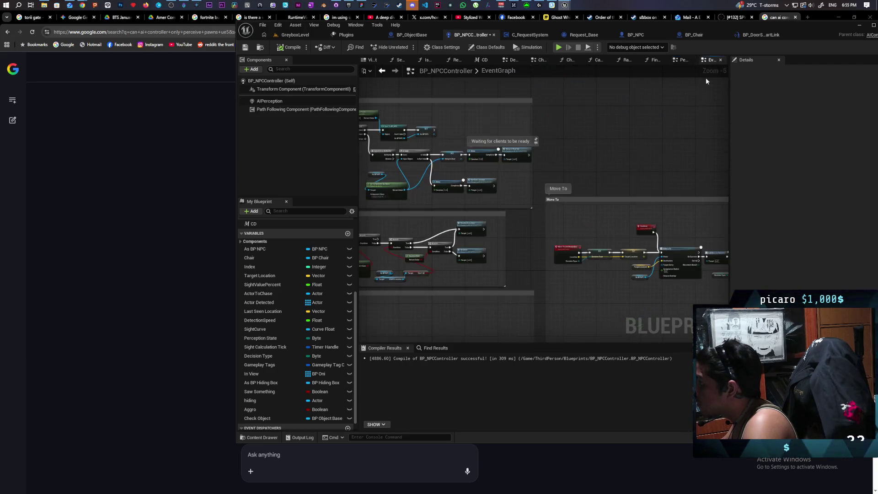
pyautogui.scroll(5, 512, 169)
pyautogui.moveTo(548, 229)
pyautogui.mouseDown()
pyautogui.moveTo(476, 76)
pyautogui.moveTo(471, 105)
pyautogui.mouseUp()
pyautogui.moveTo(260, 417)
pyautogui.mouseDown()
pyautogui.moveTo(446, 255)
pyautogui.moveTo(445, 208)
pyautogui.moveTo(532, 153)
pyautogui.moveTo(532, 136)
pyautogui.moveTo(555, 156)
pyautogui.mouseUp()
pyautogui.click(471, 233)
pyautogui.rightClick(454, 207)
pyautogui.click(483, 275)
pyautogui.moveTo(482, 146)
pyautogui.mouseDown()
pyautogui.moveTo(510, 145)
pyautogui.moveTo(457, 150)
pyautogui.moveTo(473, 152)
pyautogui.mouseUp()
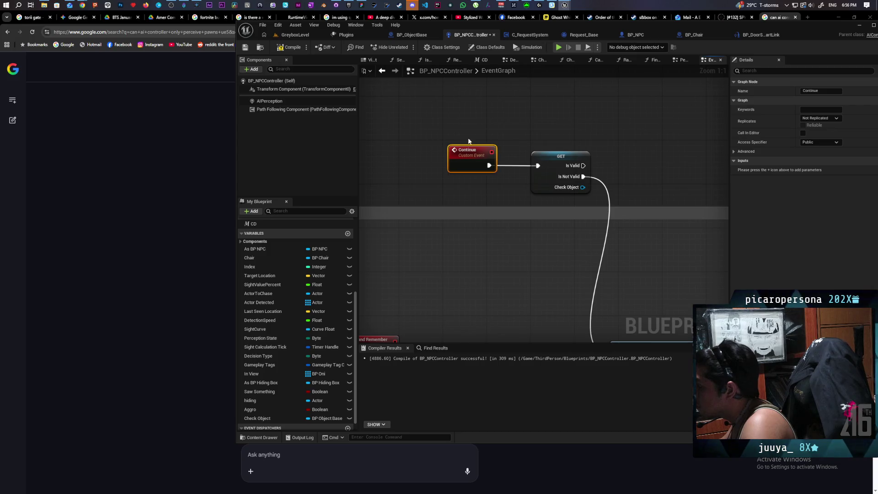
pyautogui.keyDown('ctrl'); pyautogui.click(558, 163); pyautogui.keyUp('ctrl')
pyautogui.moveTo(558, 163)
pyautogui.mouseDown()
pyautogui.moveTo(517, 145)
pyautogui.moveTo(516, 174)
pyautogui.moveTo(547, 157)
pyautogui.mouseUp()
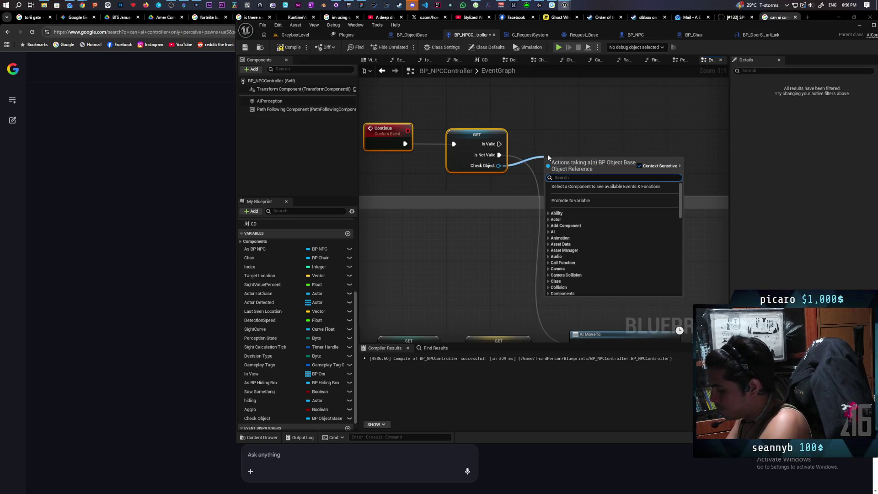
pyautogui.write('check')
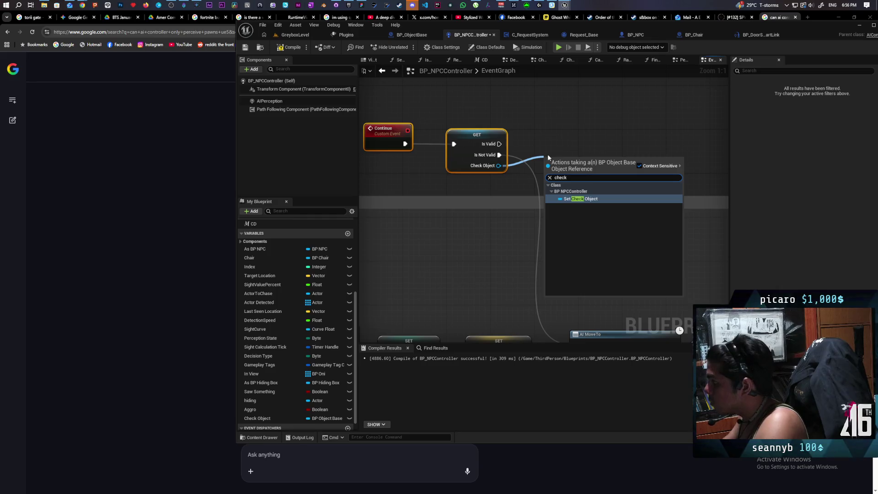
pyautogui.click(541, 142)
# Step: Copy the As BP NPC and Request nodes from the Perception graph into the EventGraph
pyautogui.click(682, 60)
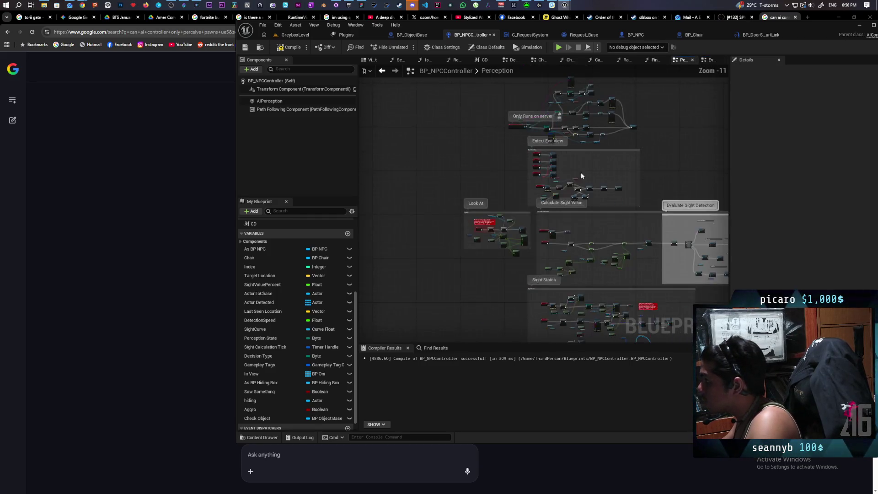
pyautogui.scroll(-3, 550, 163)
pyautogui.scroll(3, 565, 186)
pyautogui.scroll(3, 566, 188)
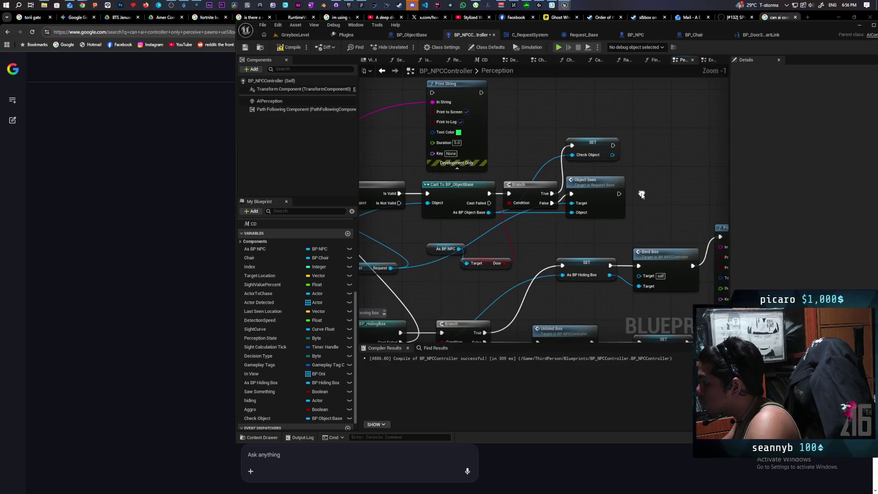
pyautogui.moveTo(579, 238)
pyautogui.mouseDown()
pyautogui.moveTo(606, 212)
pyautogui.moveTo(681, 195)
pyautogui.mouseUp()
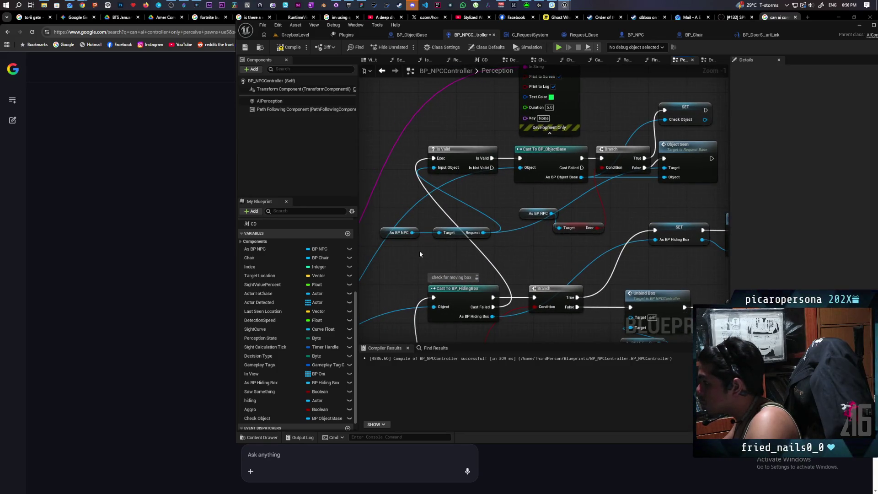
pyautogui.moveTo(419, 251); pyautogui.dragTo(463, 230)
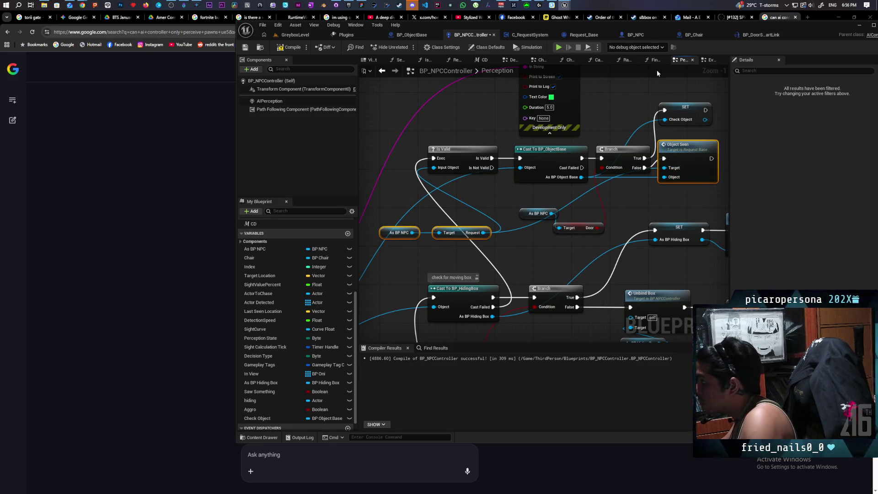
pyautogui.click(712, 62)
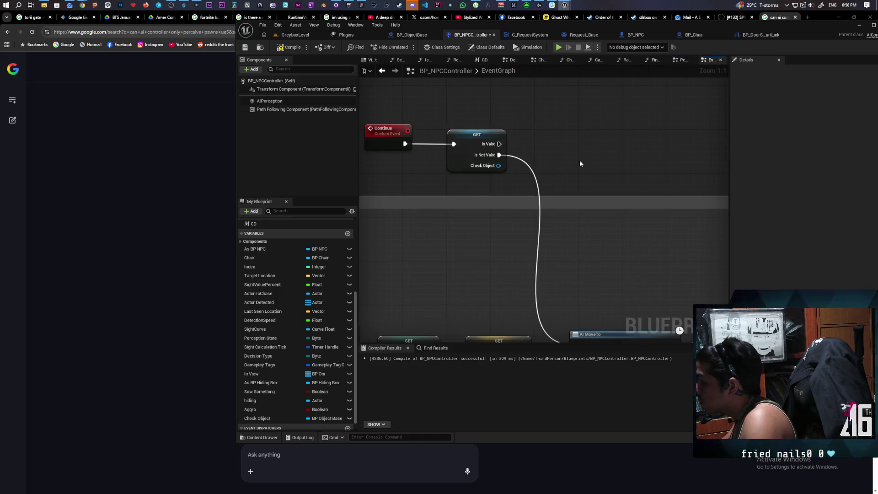
pyautogui.hotkey('ctrl', 'v')
# Step: Wire Check Object into Object Seen's Object input and follow it with a SET Check Object node
pyautogui.scroll(-2, 573, 147)
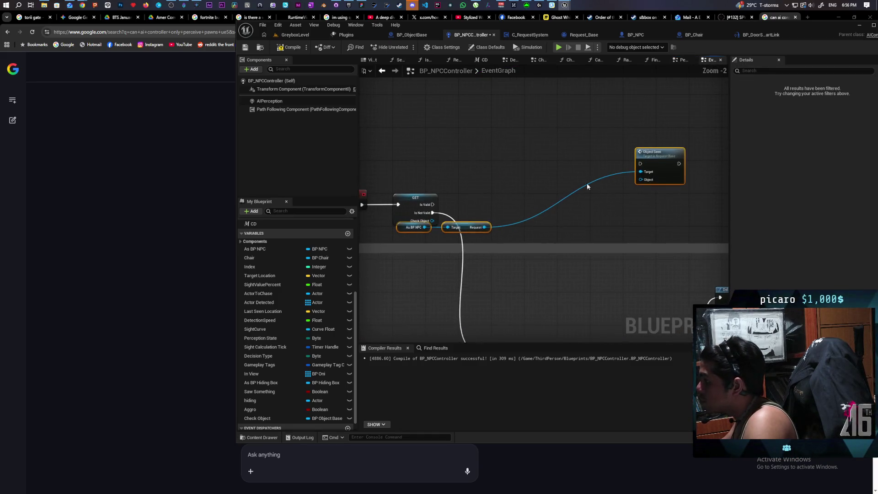
pyautogui.moveTo(647, 163)
pyautogui.mouseDown()
pyautogui.moveTo(556, 177)
pyautogui.moveTo(569, 167)
pyautogui.moveTo(510, 198)
pyautogui.mouseUp()
pyautogui.click(532, 155)
pyautogui.moveTo(431, 221)
pyautogui.mouseDown()
pyautogui.moveTo(463, 228)
pyautogui.moveTo(466, 214)
pyautogui.mouseUp()
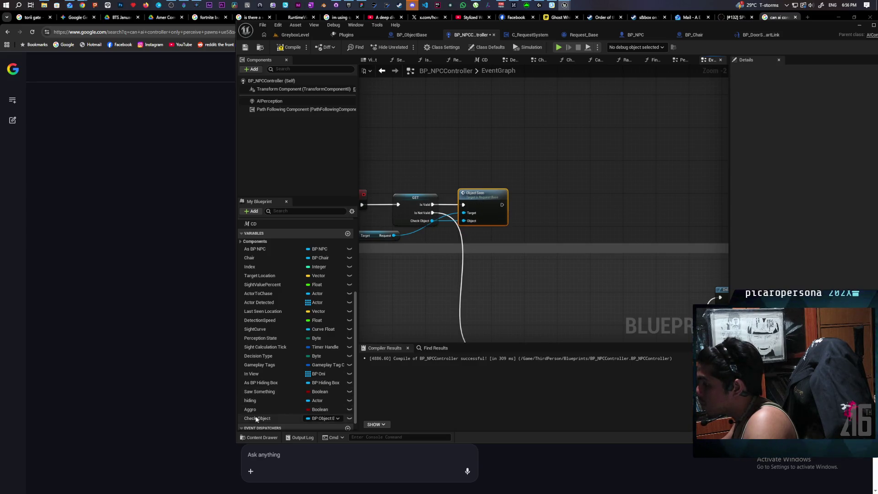
pyautogui.moveTo(256, 418); pyautogui.dragTo(531, 239)
pyautogui.moveTo(506, 205); pyautogui.dragTo(516, 198)
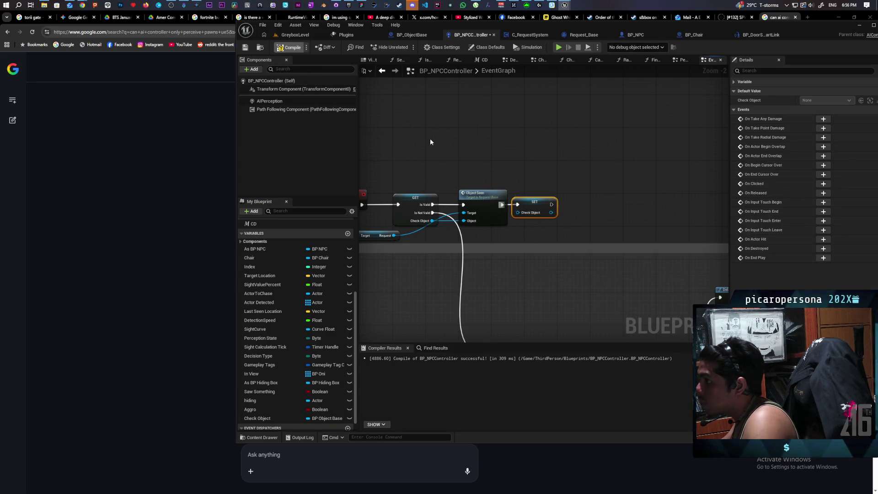
pyautogui.scroll(-2, 430, 138)
pyautogui.moveTo(437, 136); pyautogui.dragTo(534, 136)
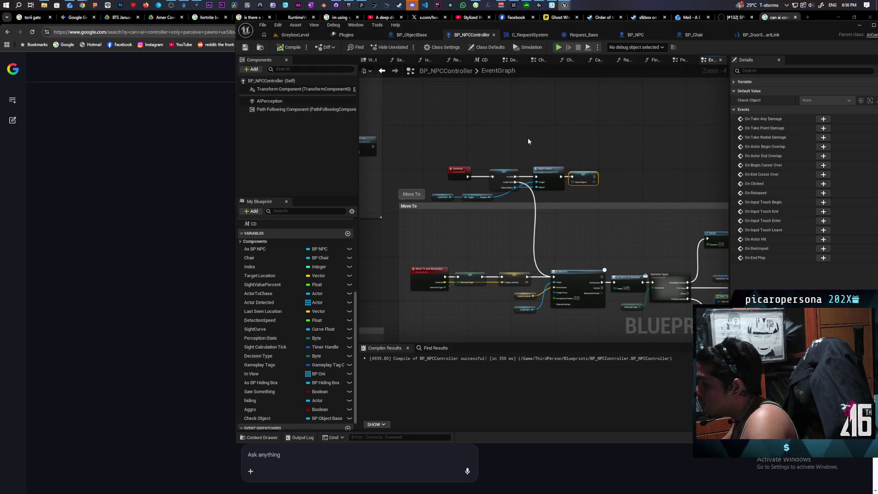
pyautogui.click(313, 36)
# Step: Play GreyboxLevel, run the purple character forward through the tall grass toward the door, then stop
pyautogui.click(406, 46)
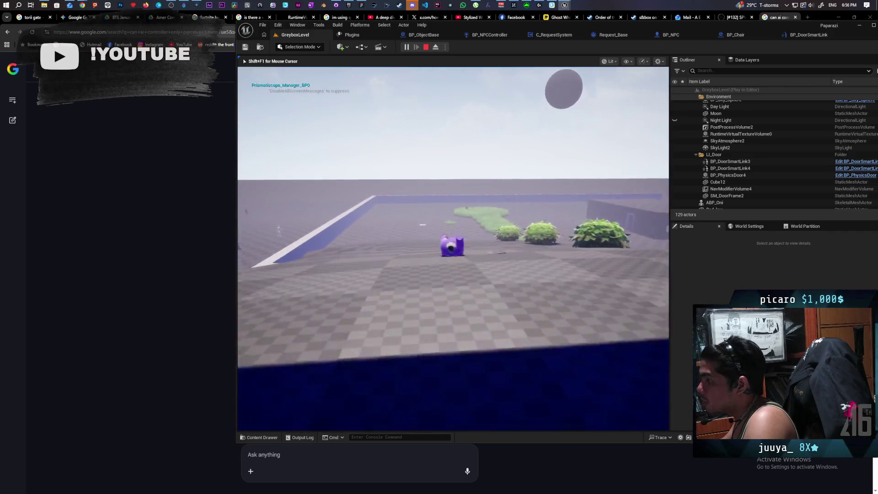
pyautogui.press('w')
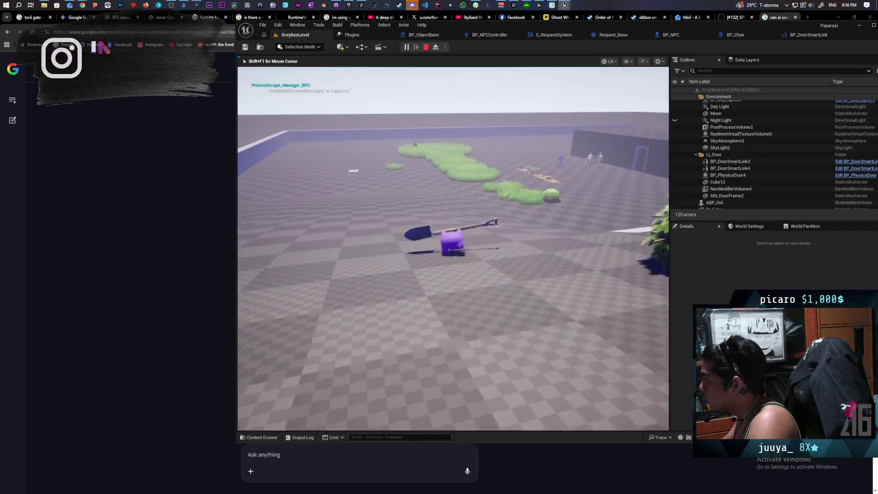
pyautogui.press('w')
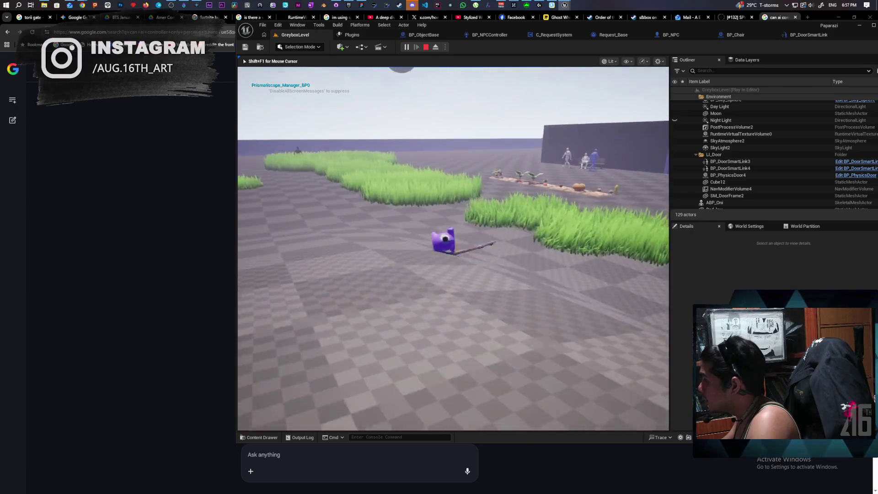
pyautogui.press('w')
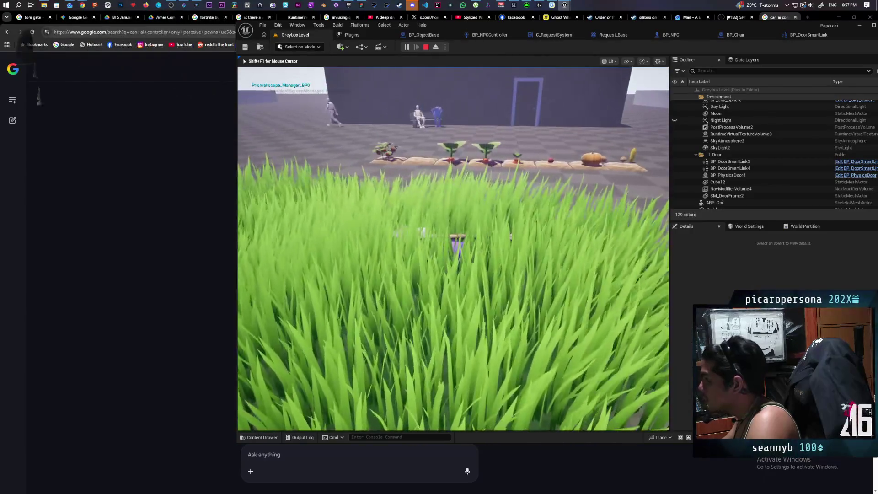
pyautogui.press('w')
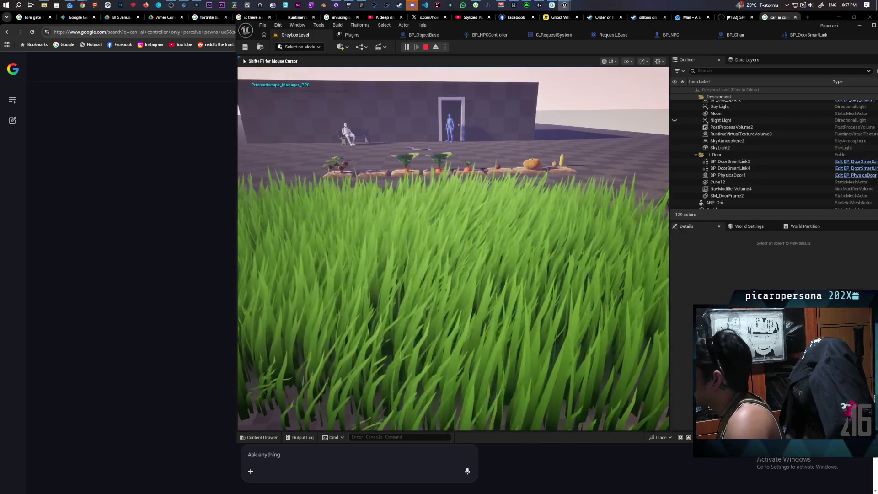
pyautogui.press('Escape')
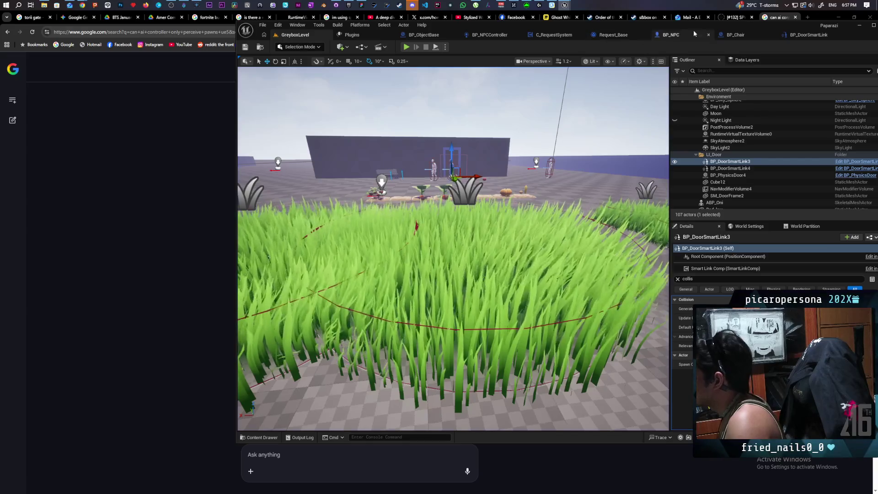
# Step: Toggle a breakpoint on BP_NPCController's Object Seen node with F9
pyautogui.click(672, 35)
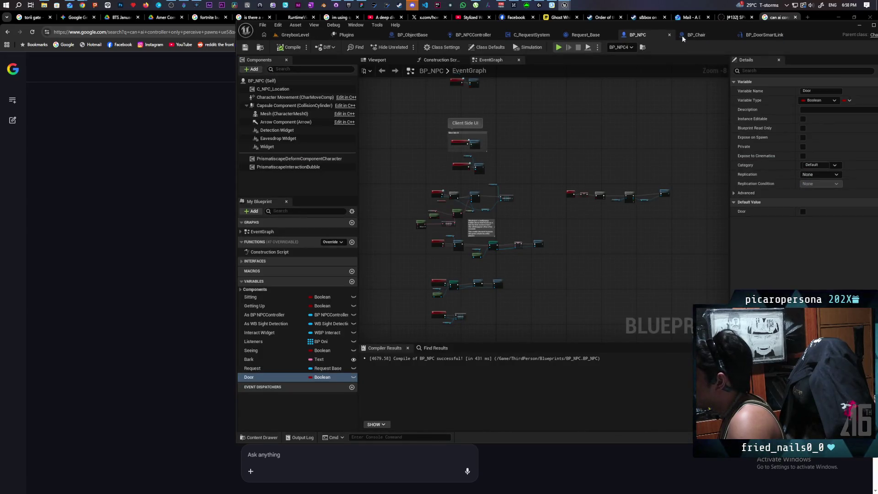
pyautogui.click(469, 35)
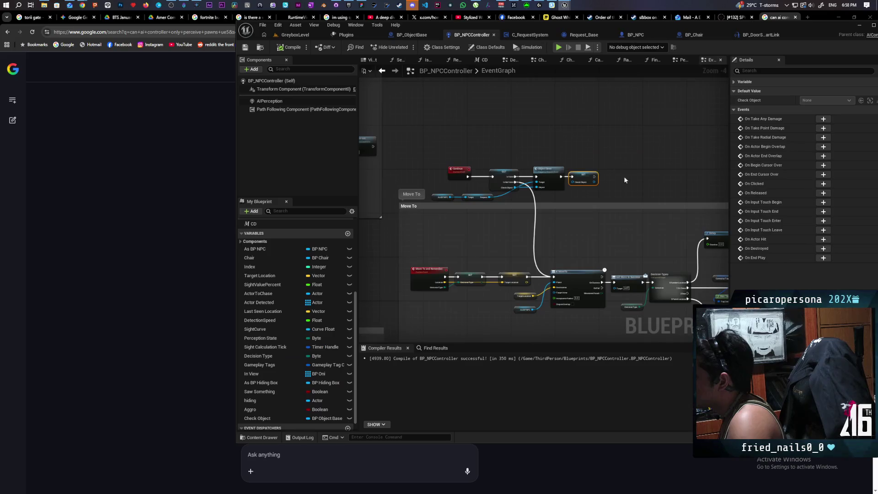
pyautogui.scroll(-2, 627, 138)
pyautogui.scroll(5, 570, 146)
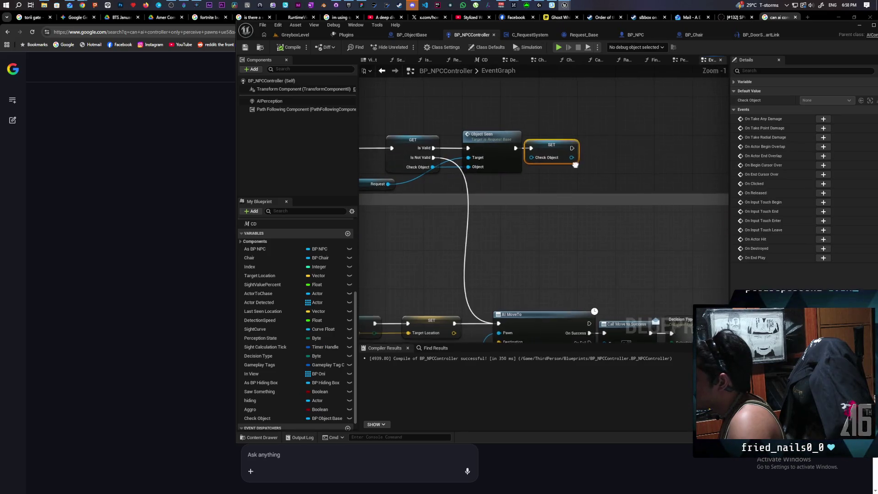
pyautogui.moveTo(570, 149); pyautogui.dragTo(642, 157)
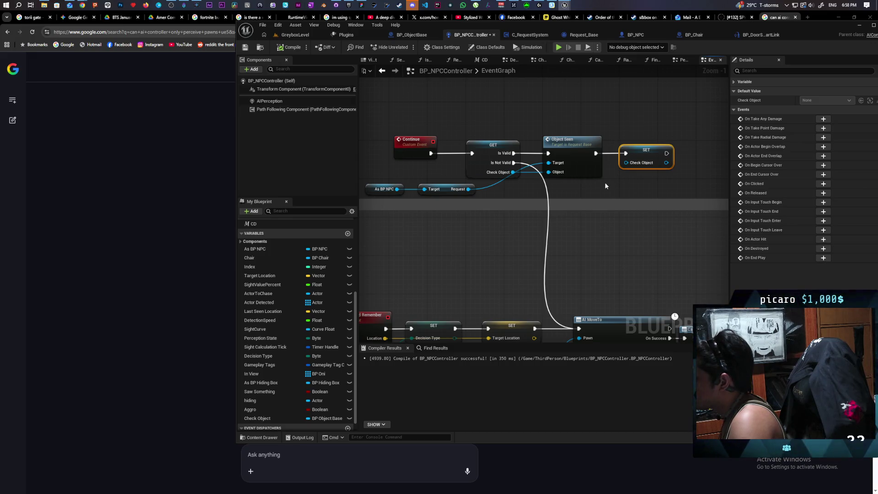
pyautogui.click(566, 146)
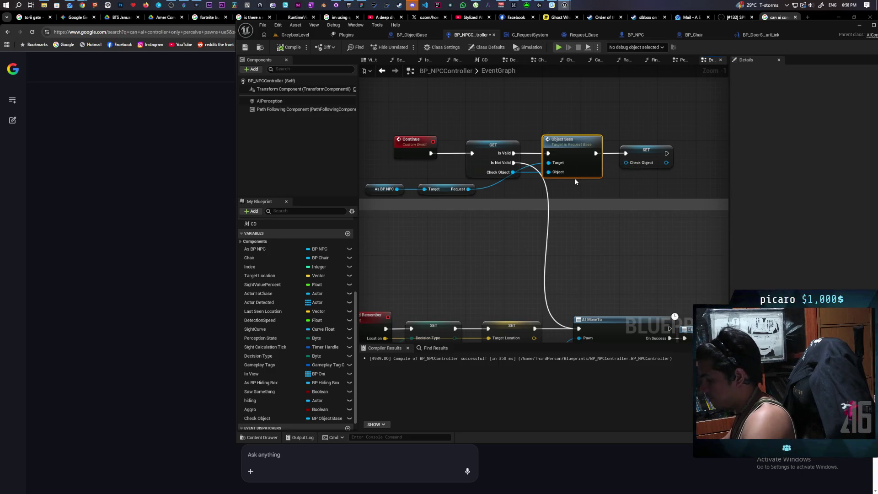
pyautogui.press('F9')
# Step: Play GreyboxLevel again with the Object Seen breakpoint active, then end the session
pyautogui.click(298, 38)
pyautogui.click(403, 47)
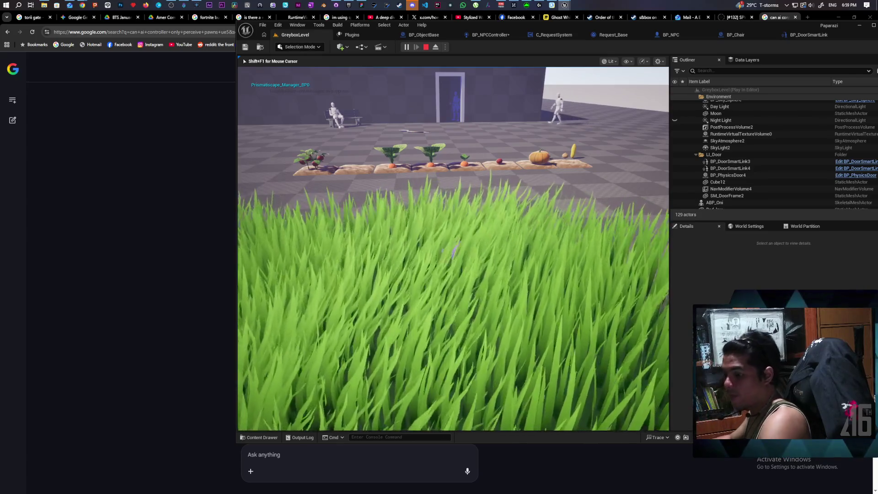
pyautogui.press('Escape')
# Step: Switch GitHub Desktop to the Paparazi repository and commit its 30 changed files to main
pyautogui.click(336, 5)
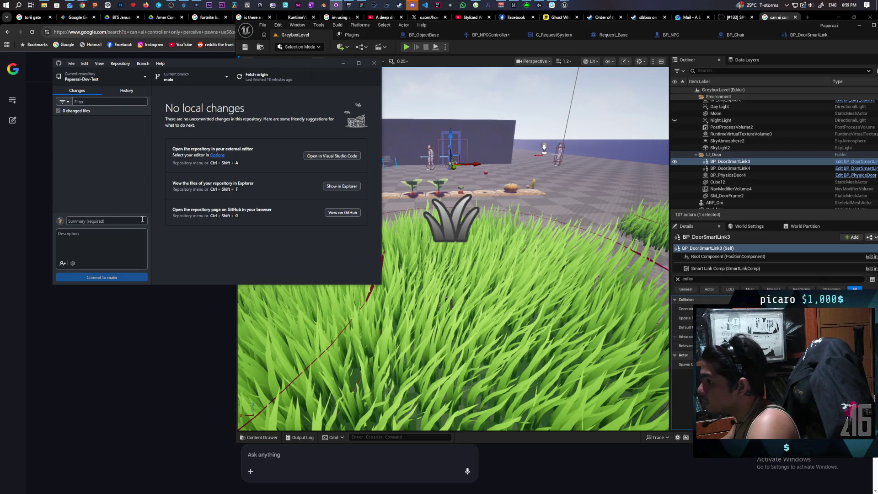
pyautogui.click(125, 80)
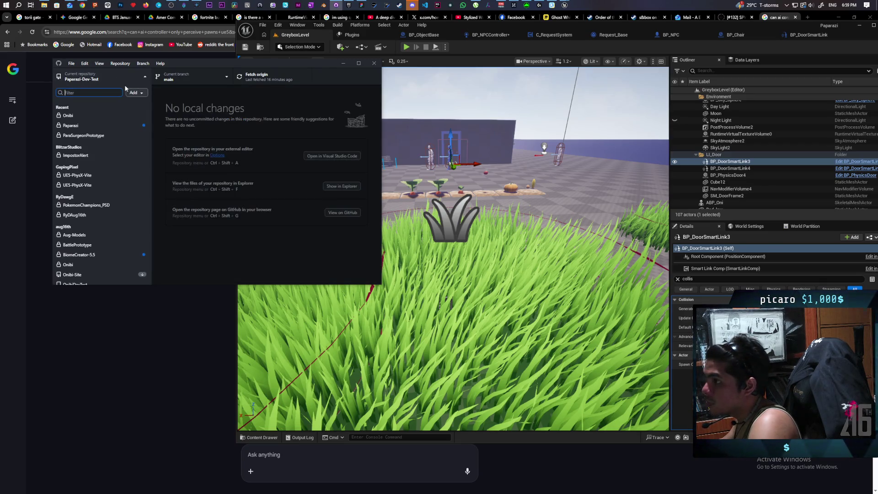
pyautogui.click(87, 124)
pyautogui.write('implemented basic global requests')
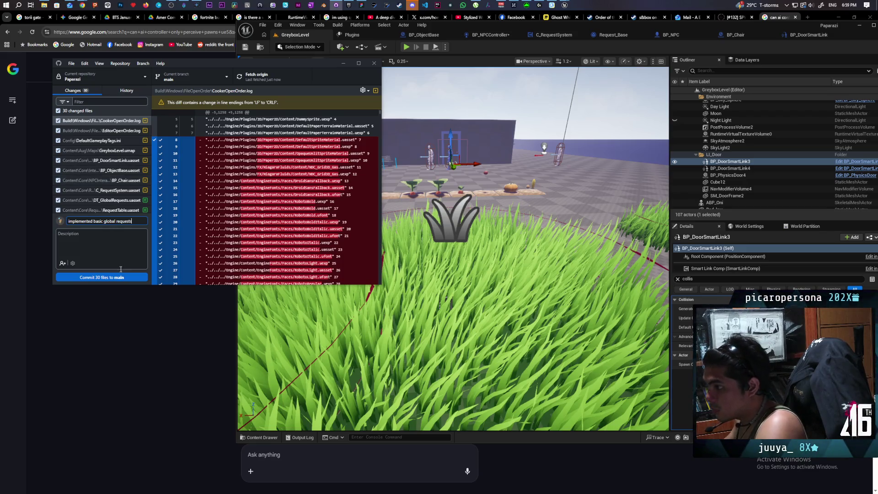
pyautogui.click(130, 275)
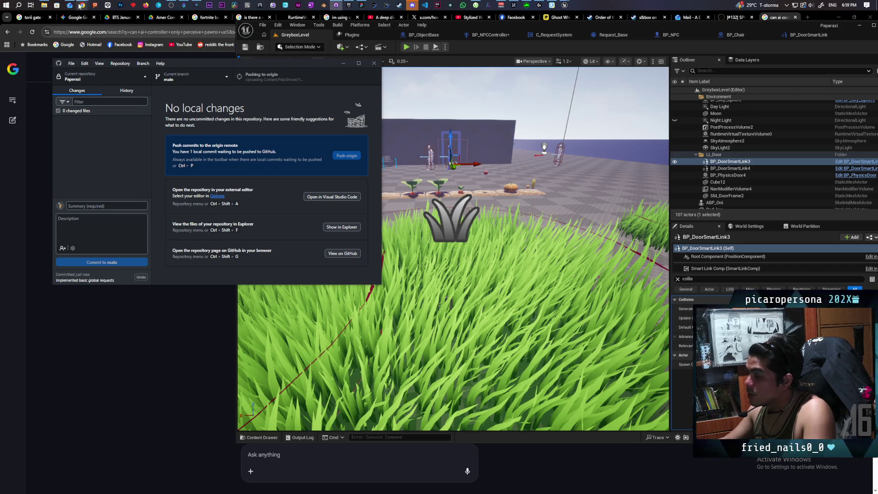
# Step: Show the 'Gordon Ramsay Journeys to India: Spice Capital of the World' video in a maximized Chrome window
pyautogui.moveTo(80, 6)
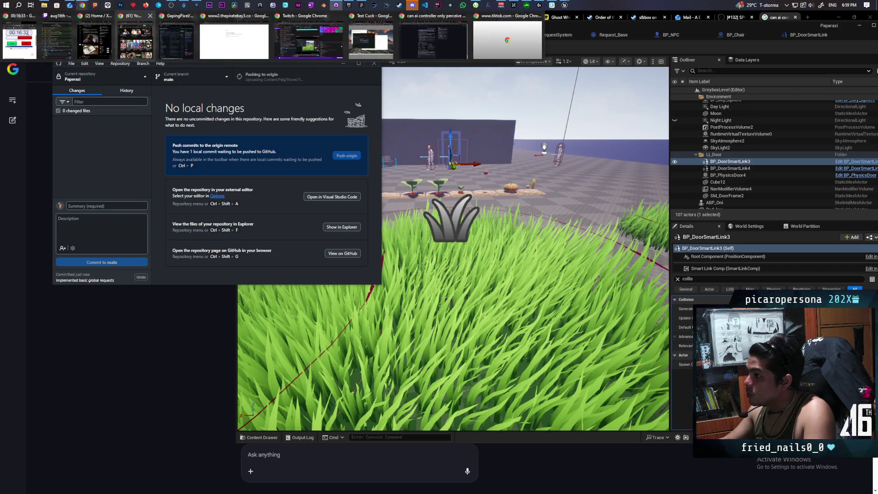
pyautogui.click(135, 41)
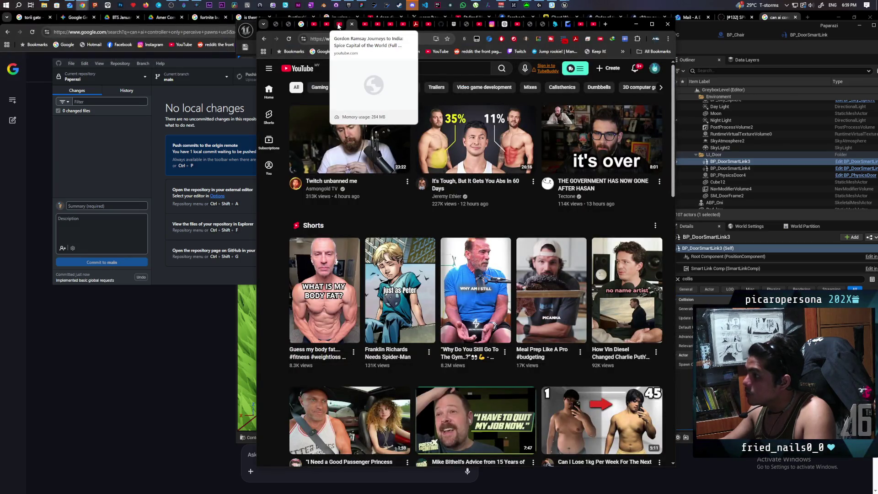
pyautogui.click(338, 25)
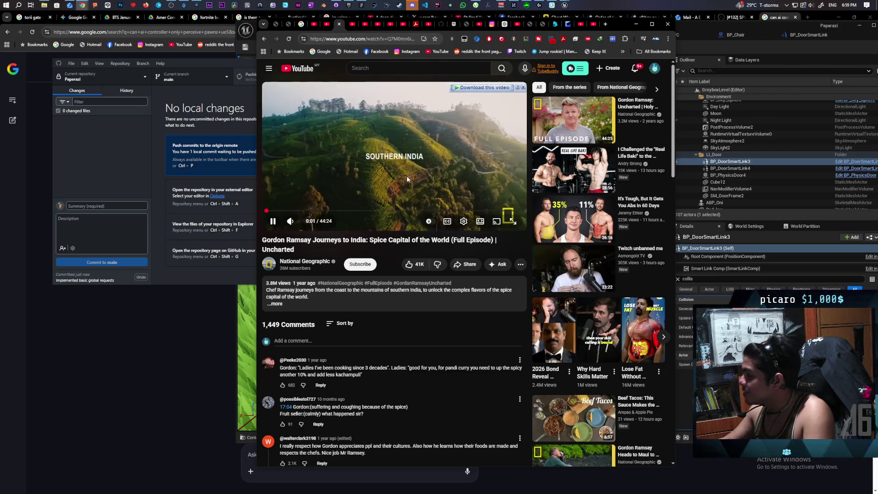
pyautogui.doubleClick(614, 24)
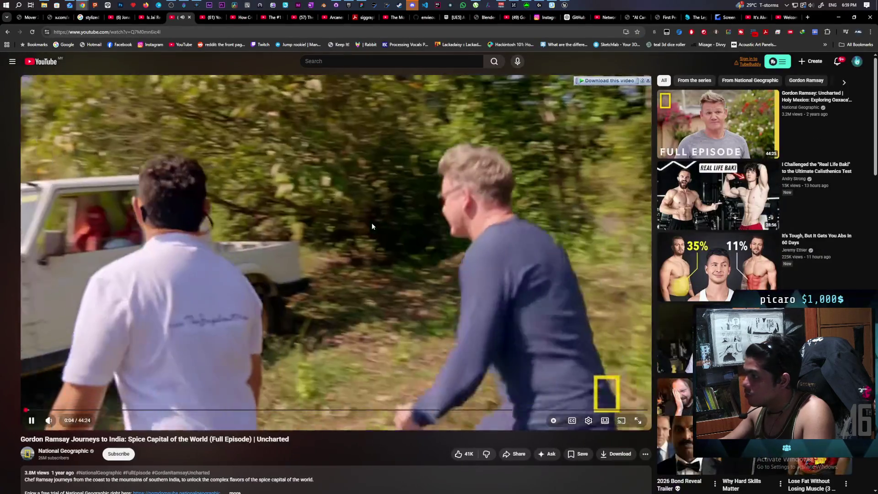